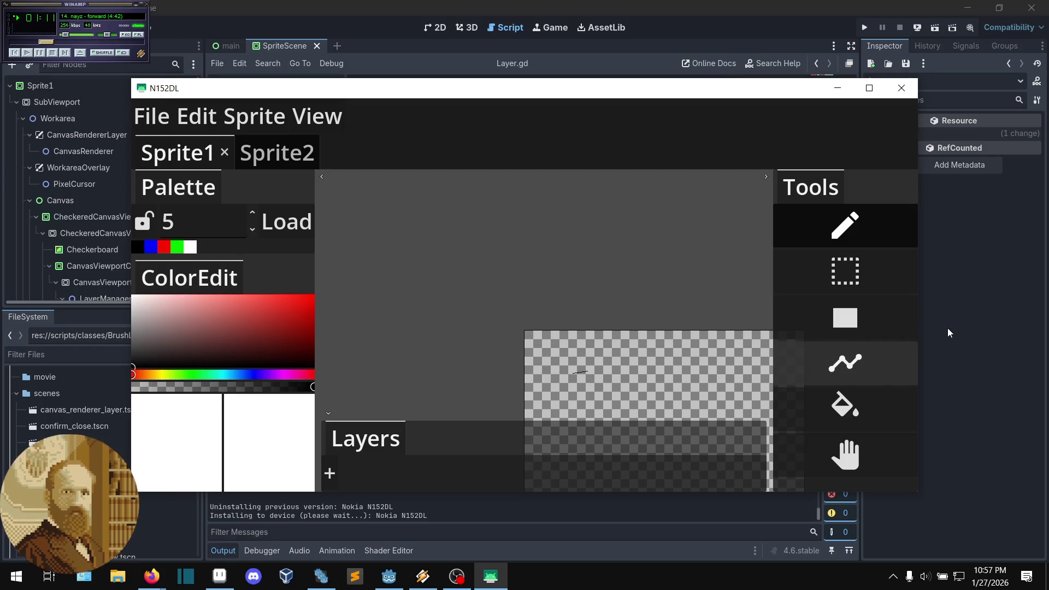
Step: Close the N152DL phone mirror window and launch the Pxgd project in a local debug window
key("alt+F4")
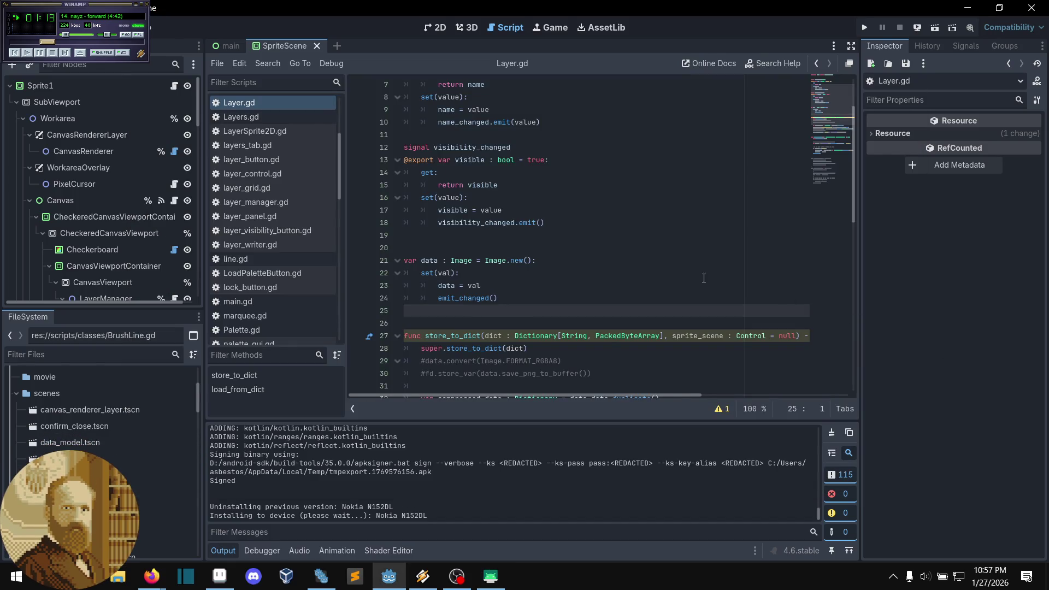
scroll(629, 245, "down", 2)
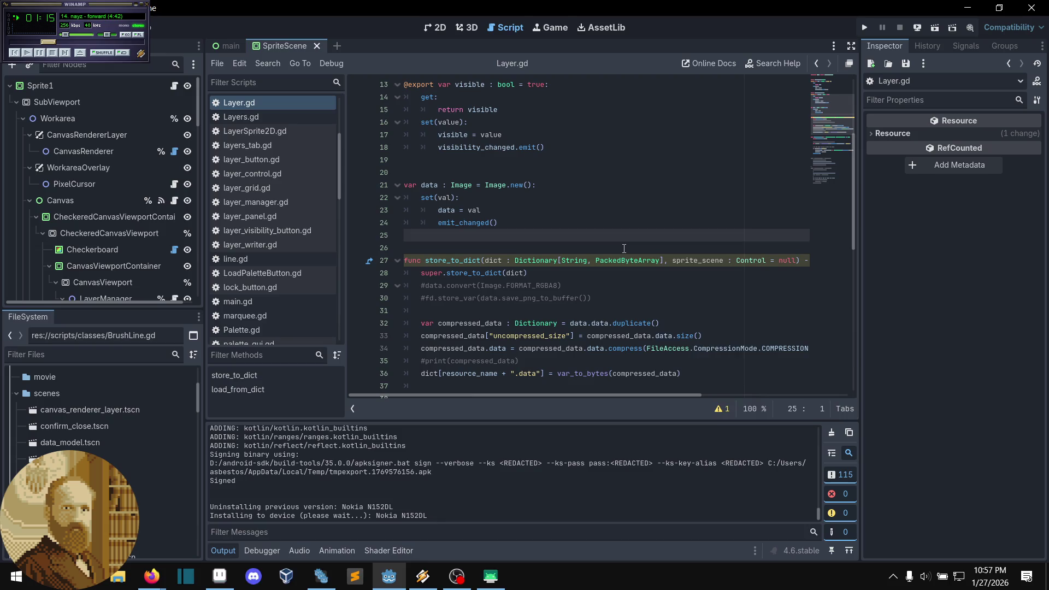
right_click(619, 249)
left_click(586, 252)
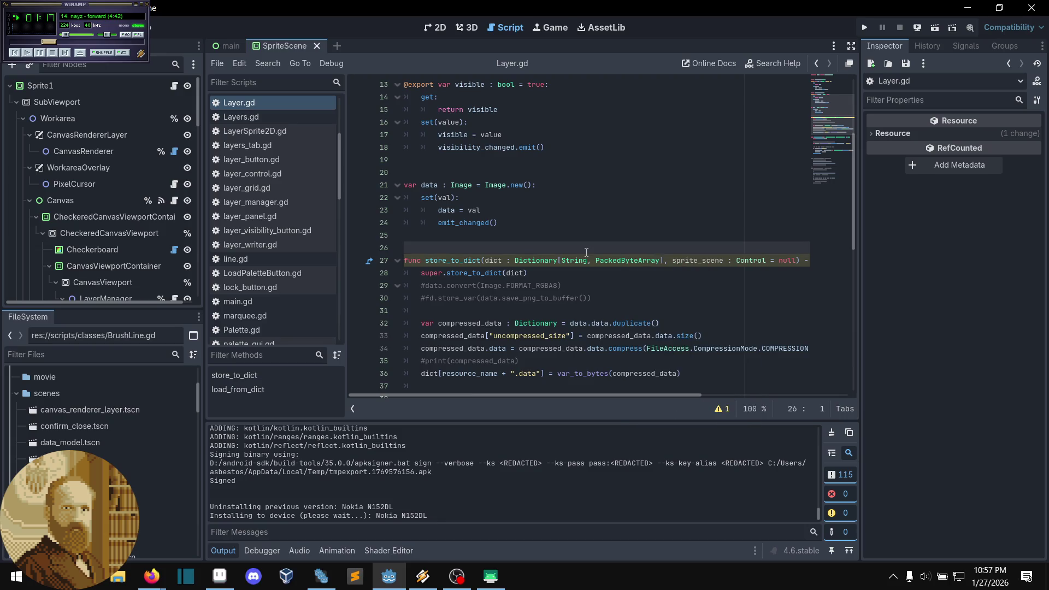
mouse_move(491, 575)
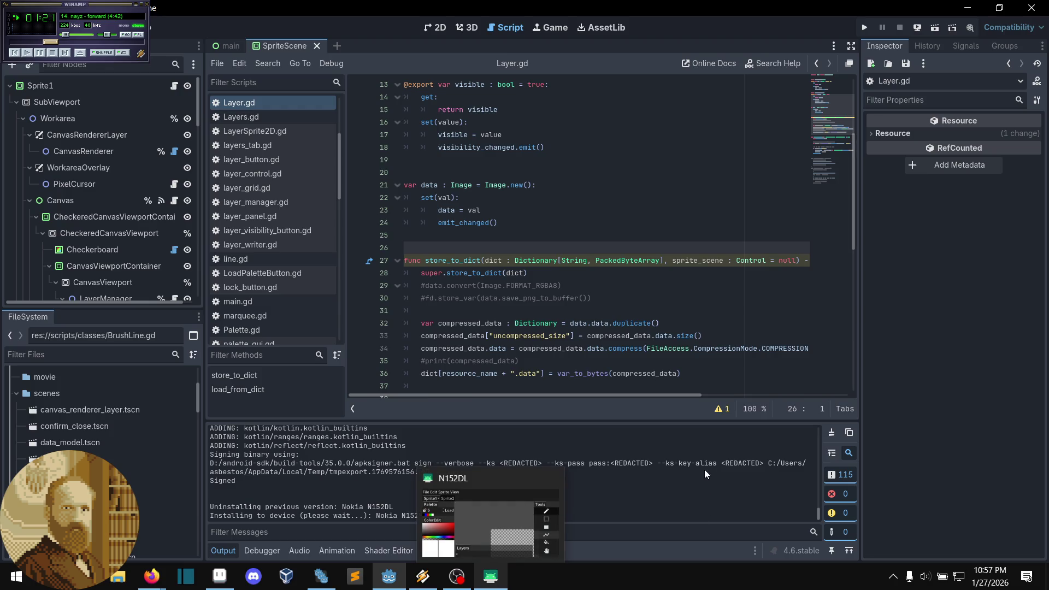
left_click(553, 479)
left_click(867, 27)
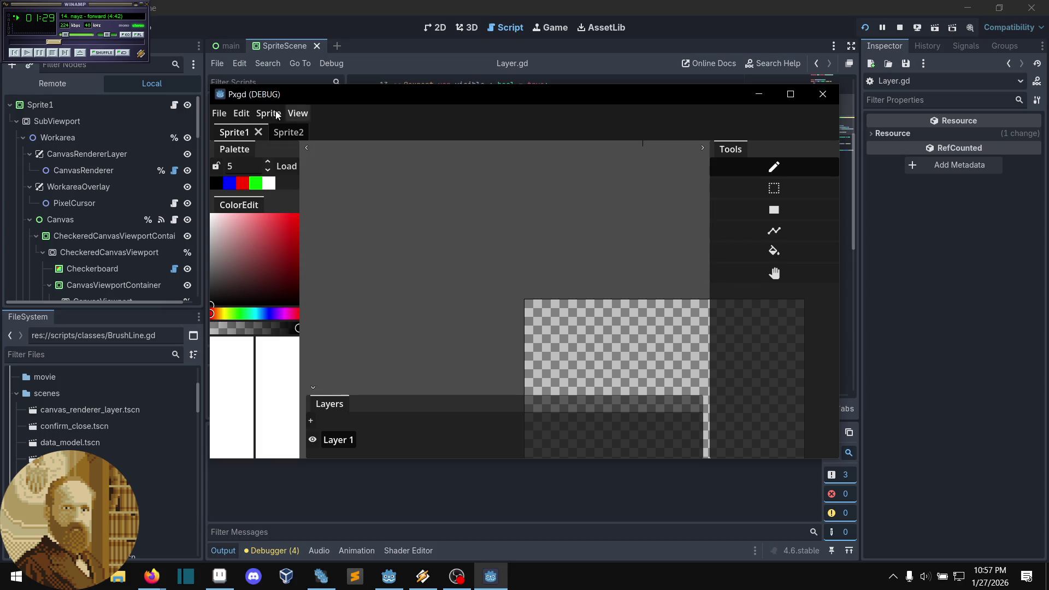
Step: Stop the local run, deploy to the Nokia N152DL phone, and test switching back to Sprite1
left_click(823, 93)
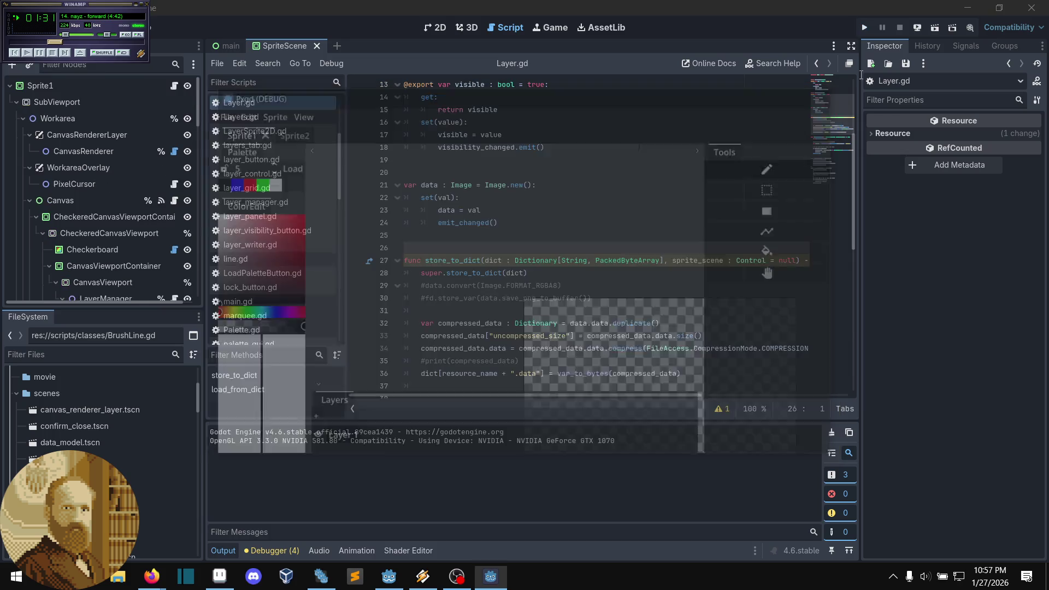
left_click(923, 28)
left_click(922, 73)
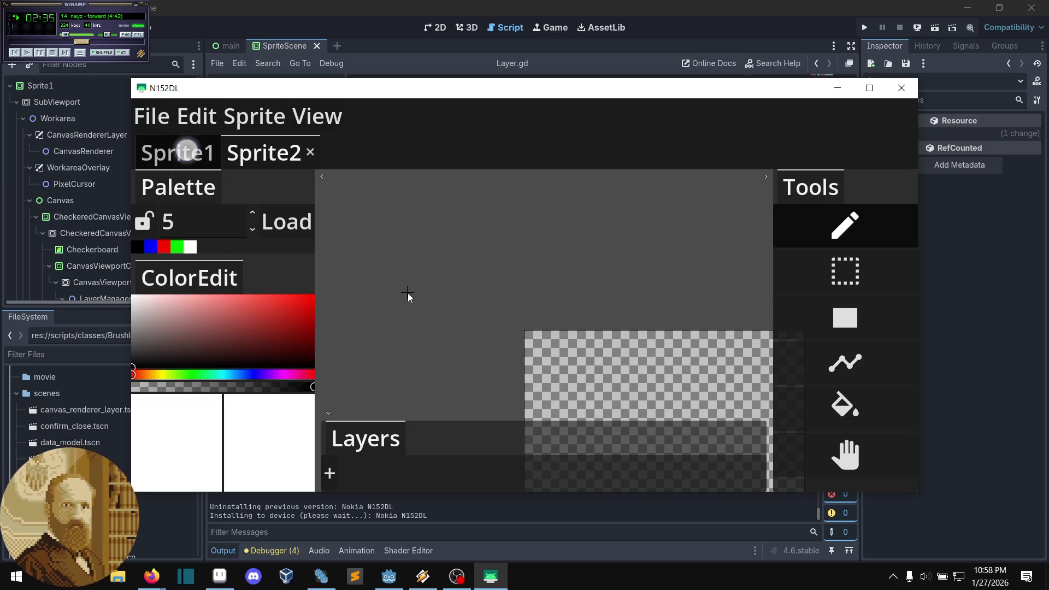
left_click(180, 153)
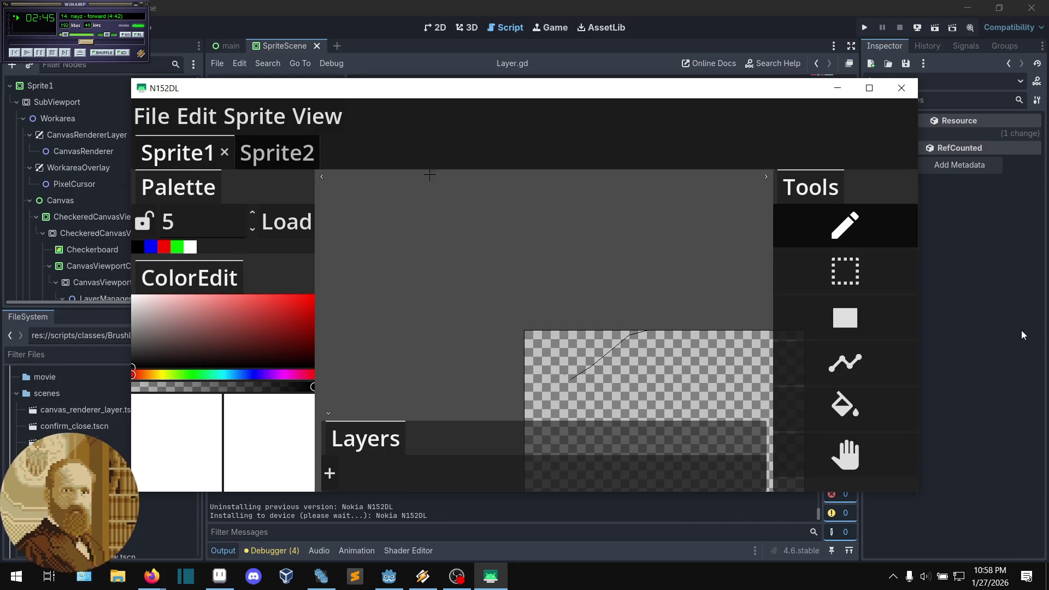
scroll(610, 306, "down", 1)
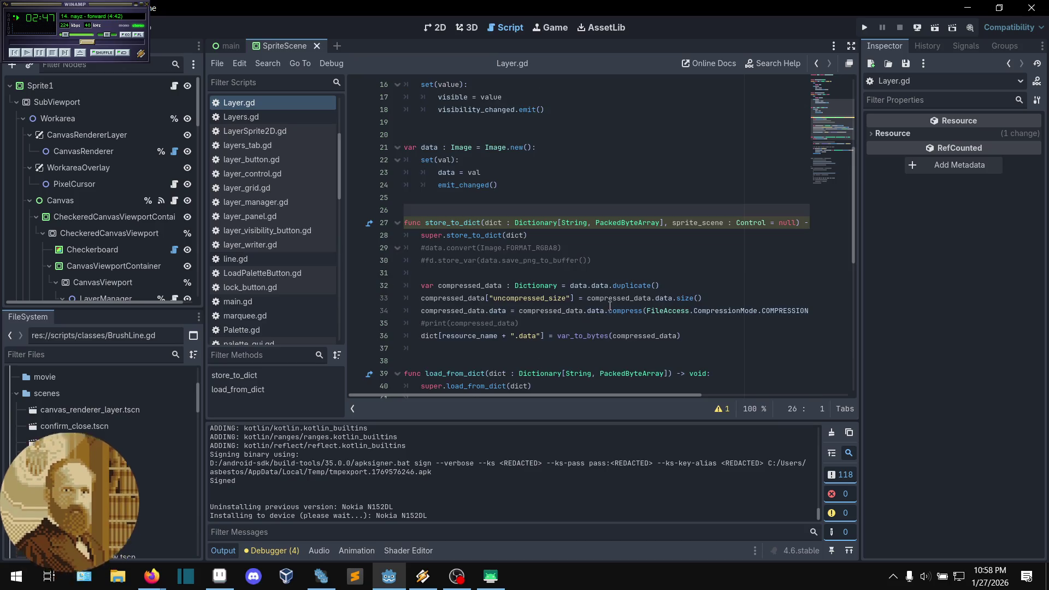
Step: From Layer.gd, follow super.store_to_dict into StorableResource.gd and inspect the code near line 122
left_click(509, 346)
left_click(476, 336)
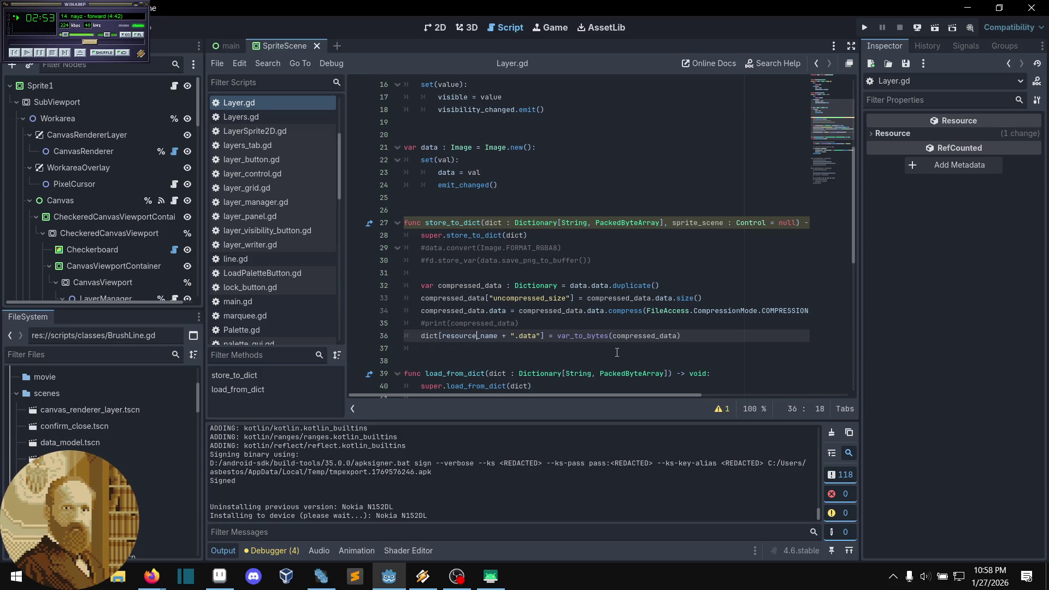
scroll(270, 258, "down", 5)
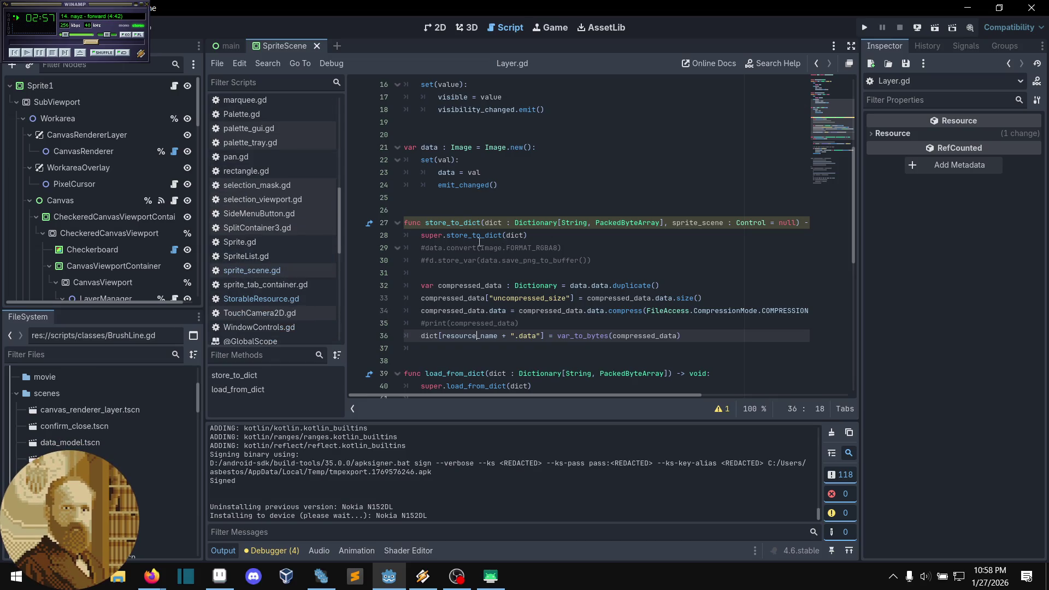
left_click(500, 240, "ctrl")
scroll(578, 262, "down", 5)
scroll(579, 263, "down", 3)
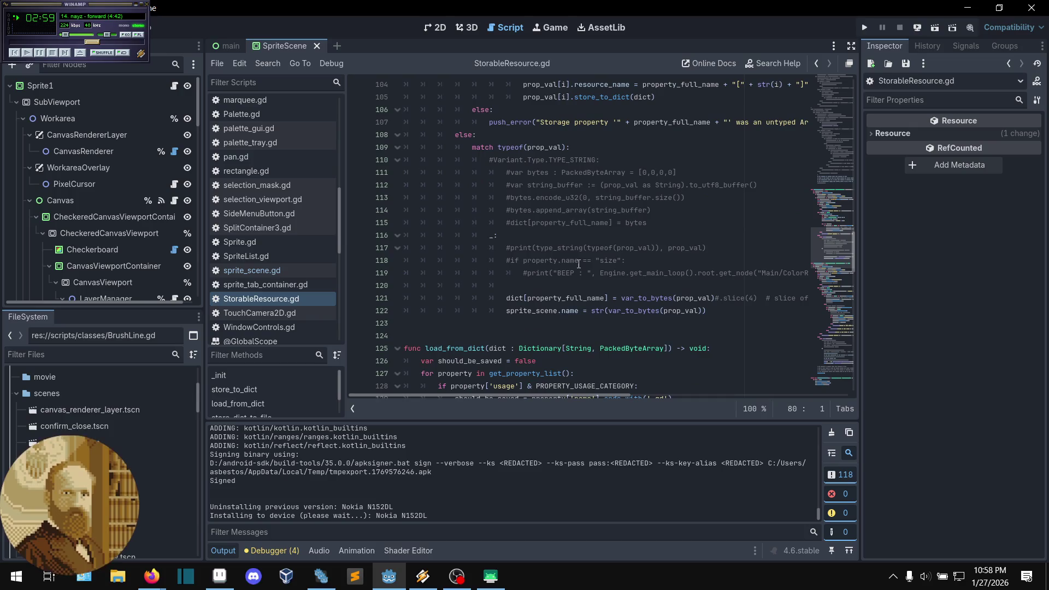
left_click(712, 311)
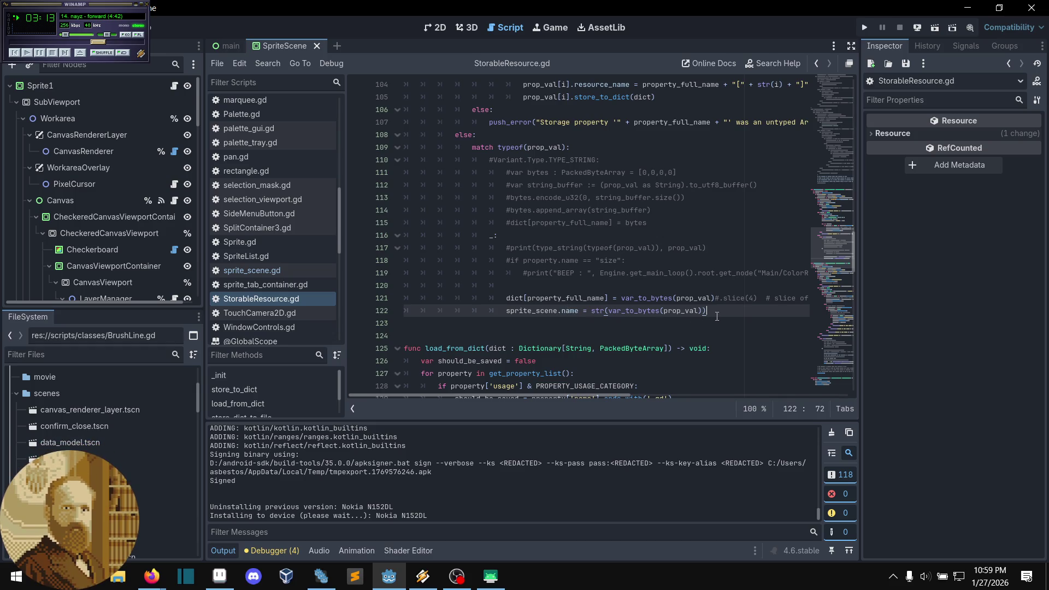
Step: Scroll up to StorableResource's store_to_dict and place the caret at the end of line 81
scroll(670, 319, "up", 5)
scroll(670, 320, "up", 3)
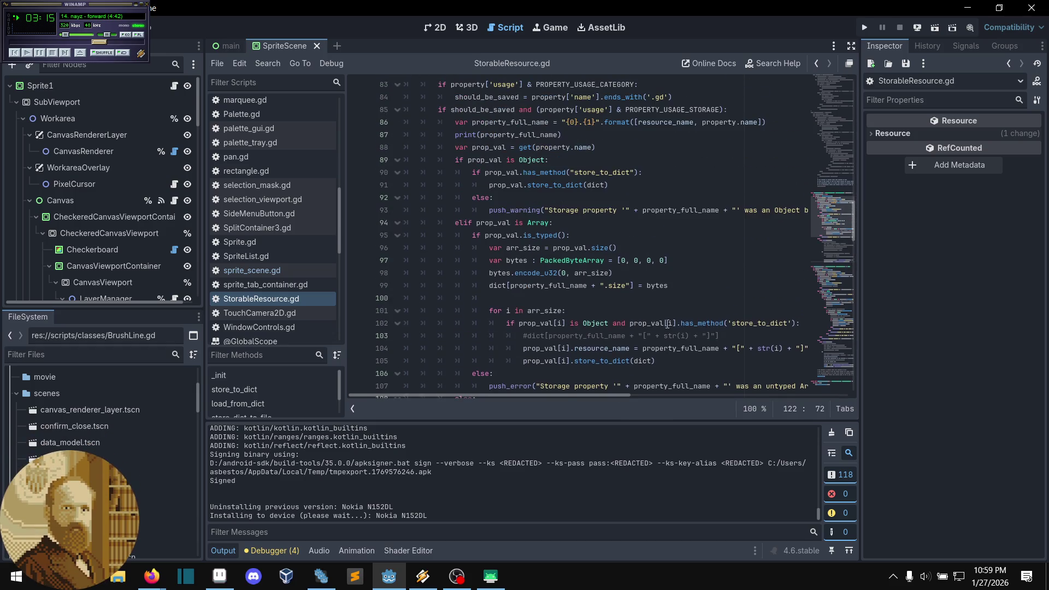
scroll(614, 362, "down", 2)
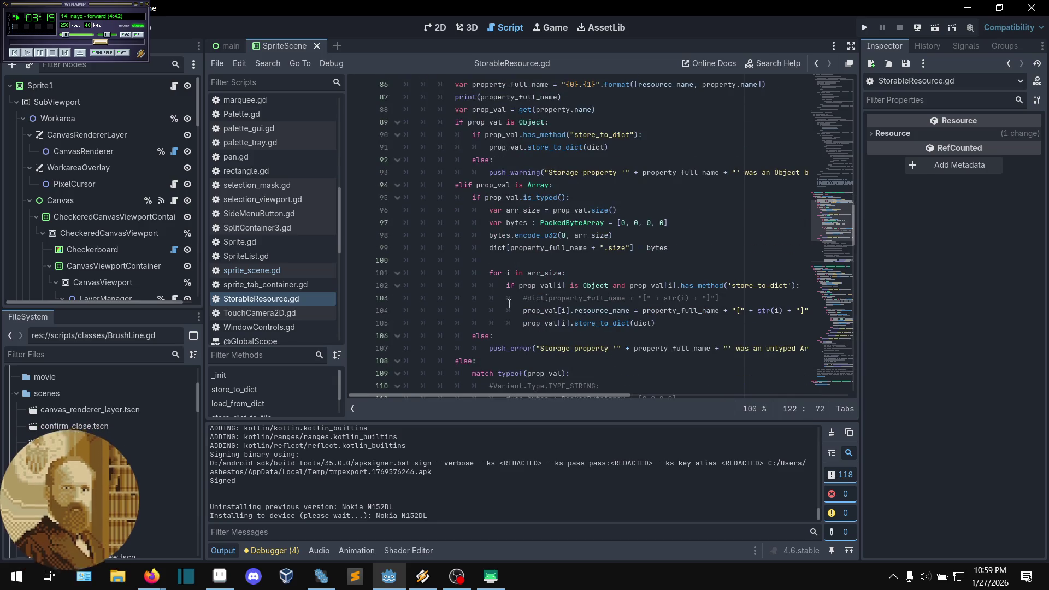
scroll(509, 300, "up", 2)
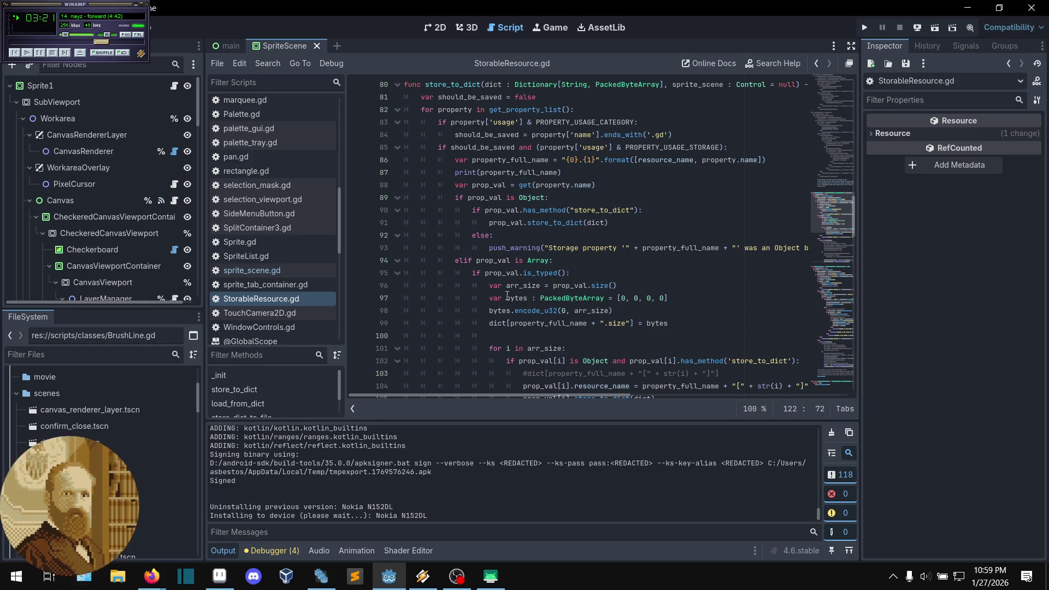
scroll(507, 296, "up", 1)
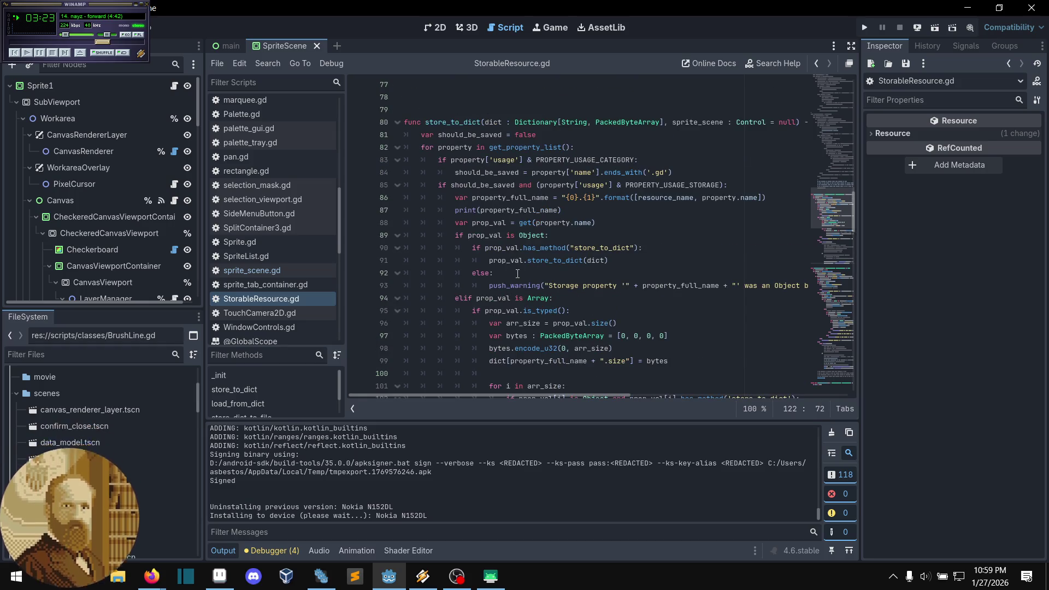
scroll(593, 229, "up", 1)
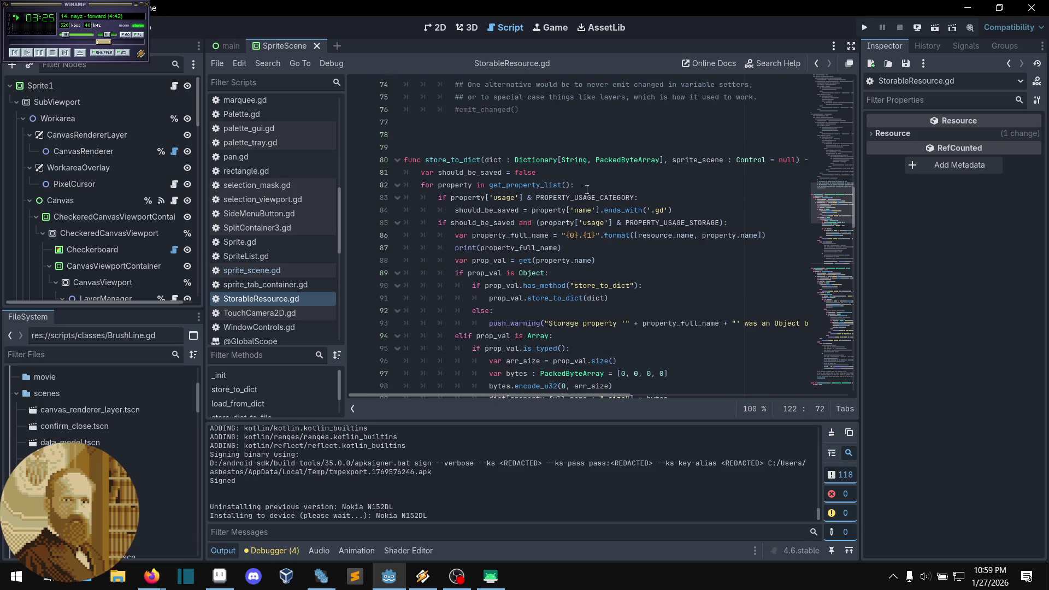
left_click(584, 171)
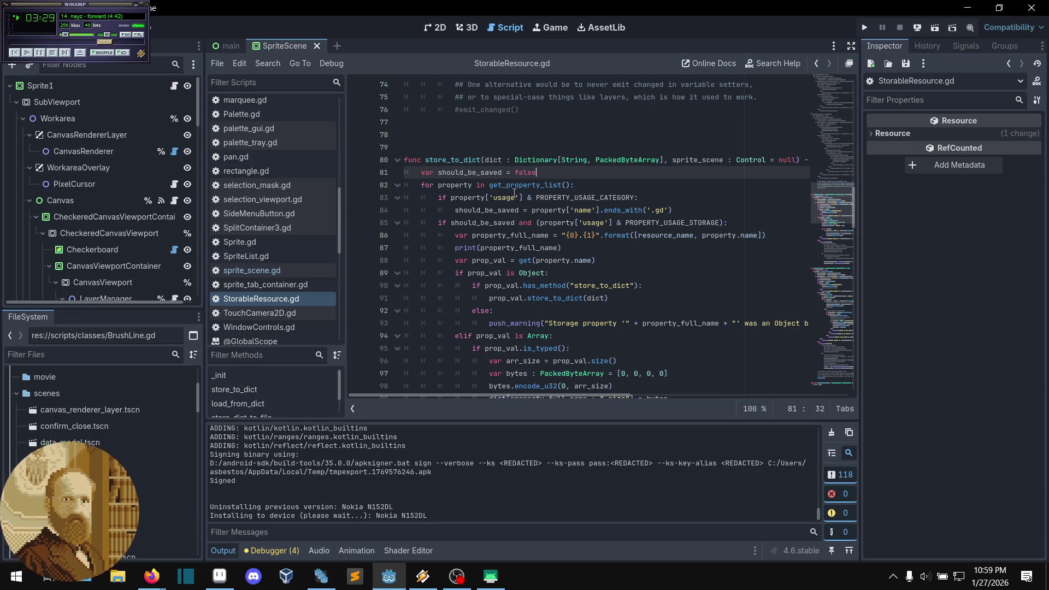
scroll(550, 186, "down", 1)
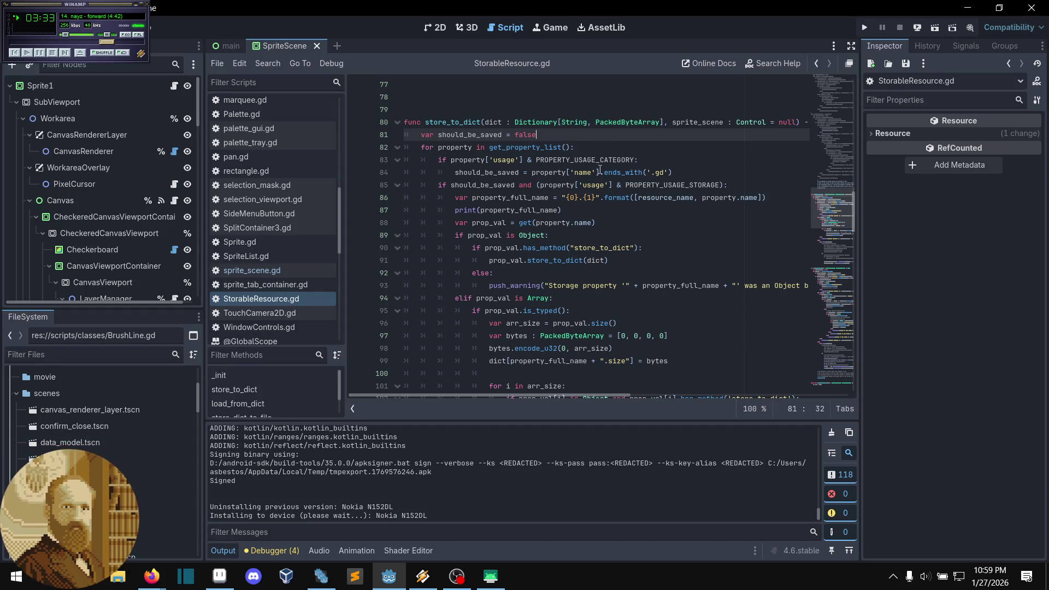
scroll(482, 198, "up", 1)
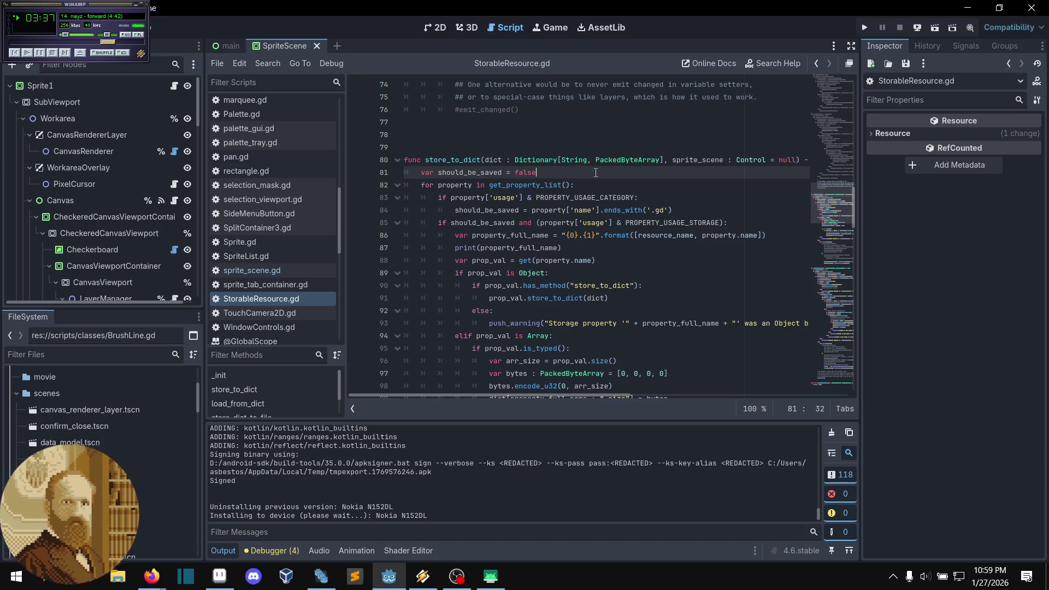
Step: Move the sprite_scene.name line out of the loop at line 123 onto a new line 82
key("Return")
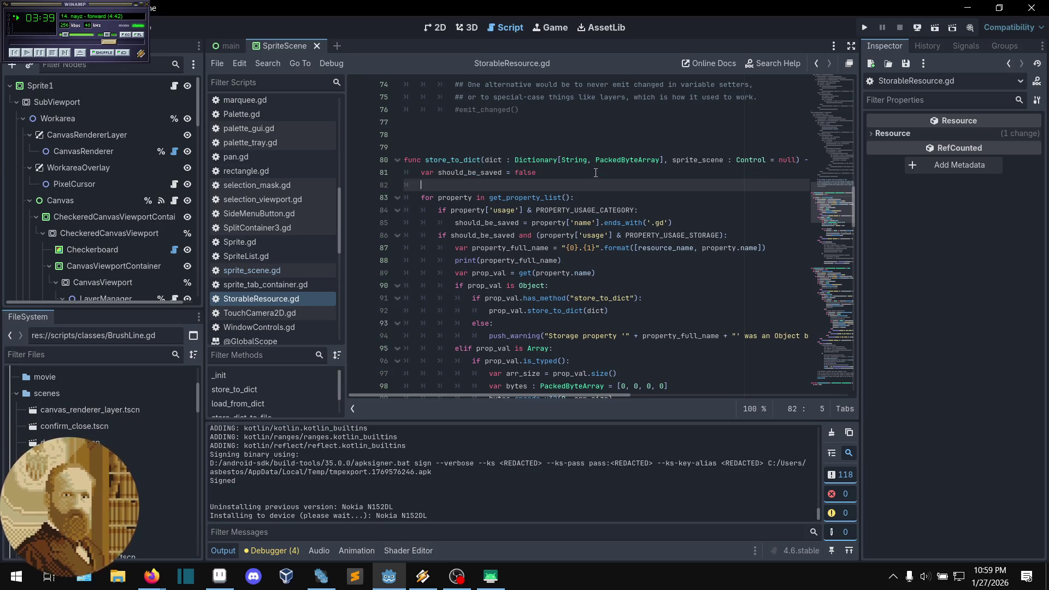
scroll(662, 208, "down", 6)
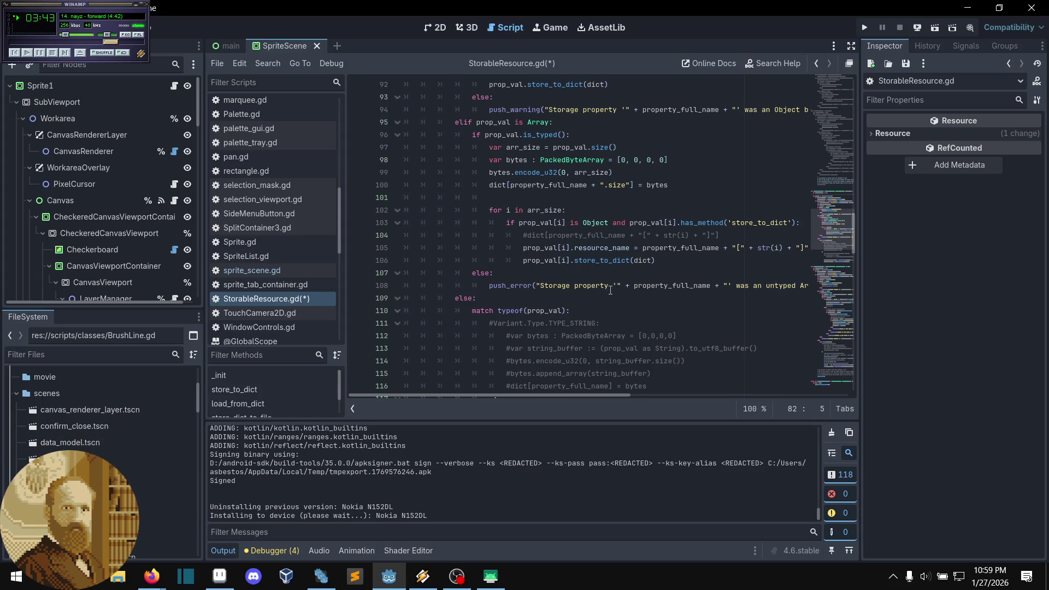
scroll(613, 289, "down", 4)
left_click_drag(708, 323, 506, 323)
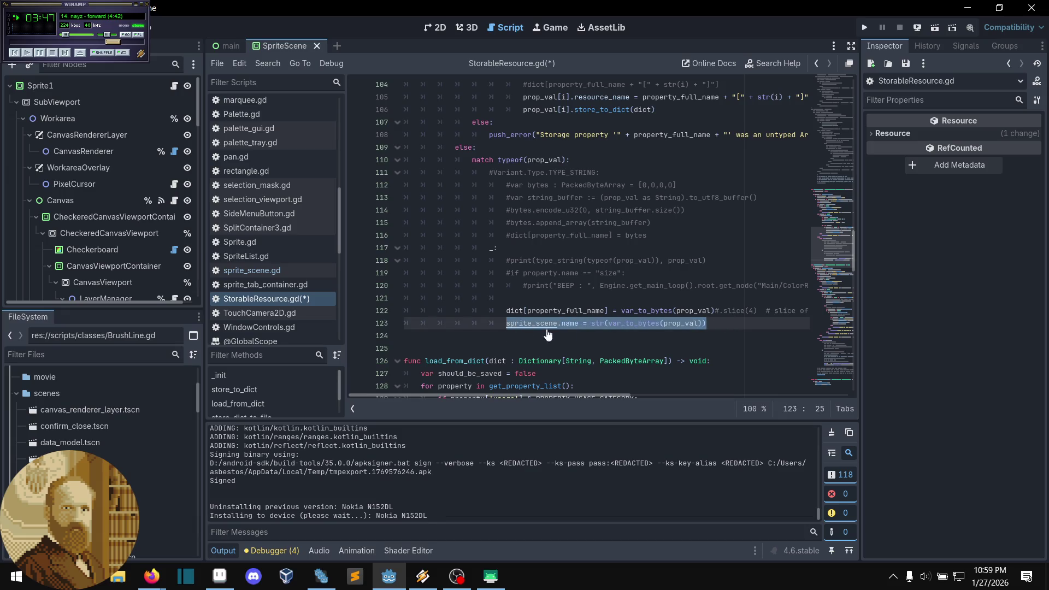
key("BackSpace")
key("BackSpace")
key("BackSpace")
key("BackSpace")
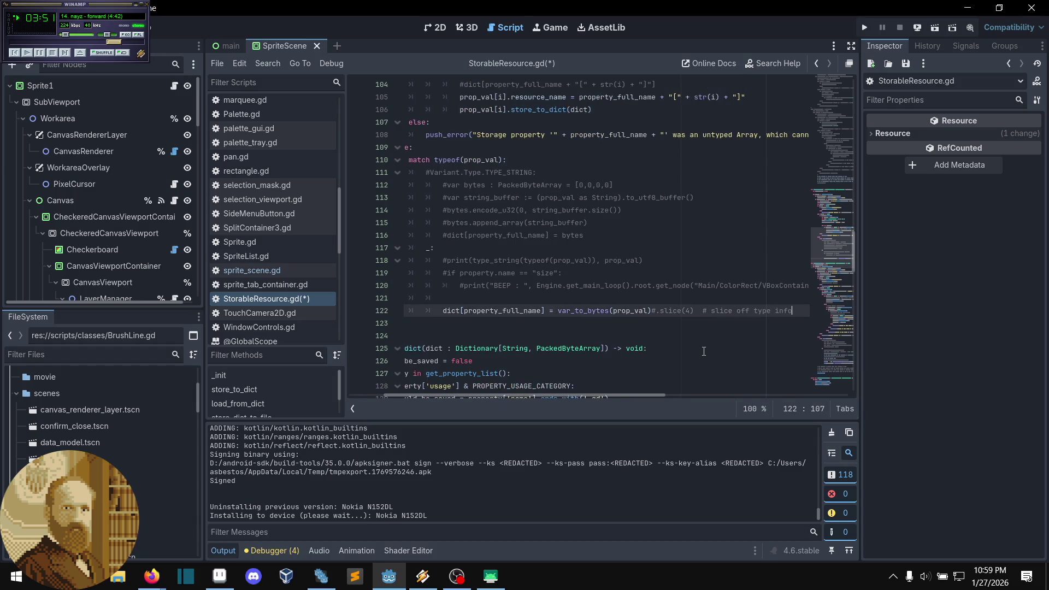
key("shift+Up")
key("shift+Up")
key("shift+Up")
scroll(554, 222, "up", 6)
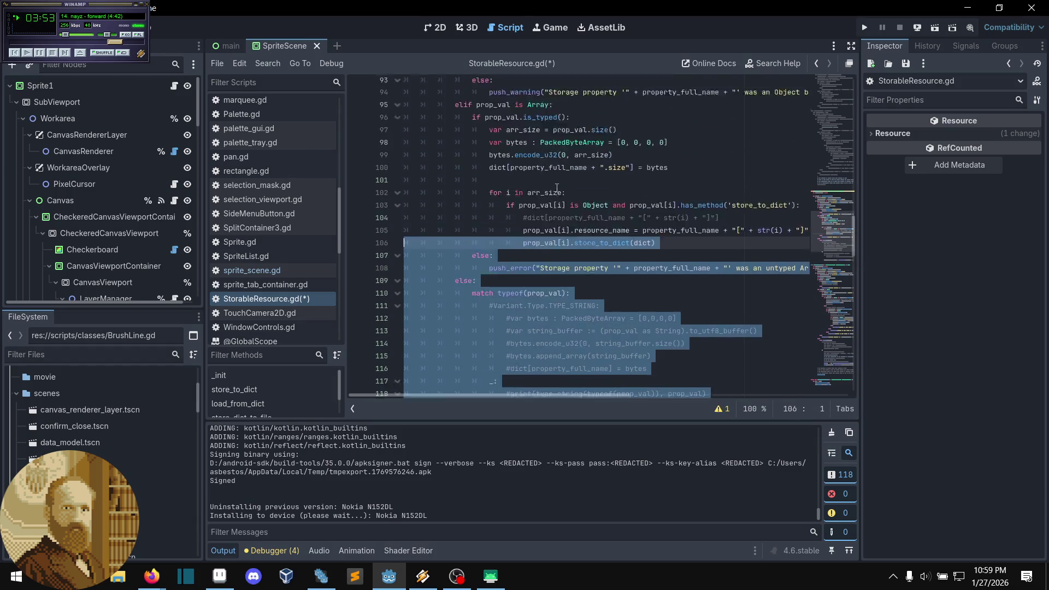
scroll(554, 222, "up", 3)
left_click(513, 224)
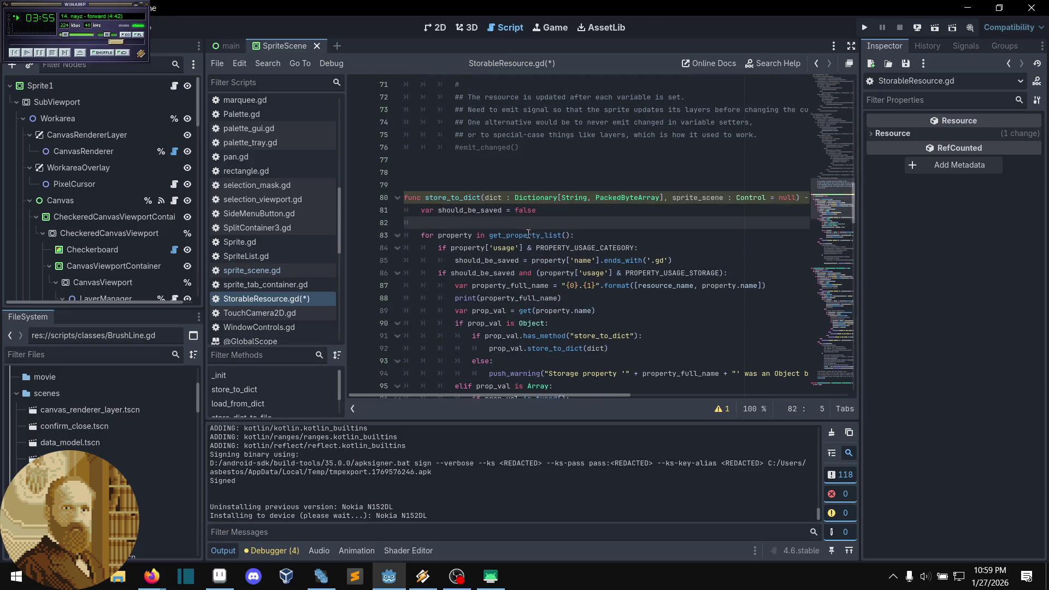
type("sprite_scene.name = str(var_to_bytes(prop_val))")
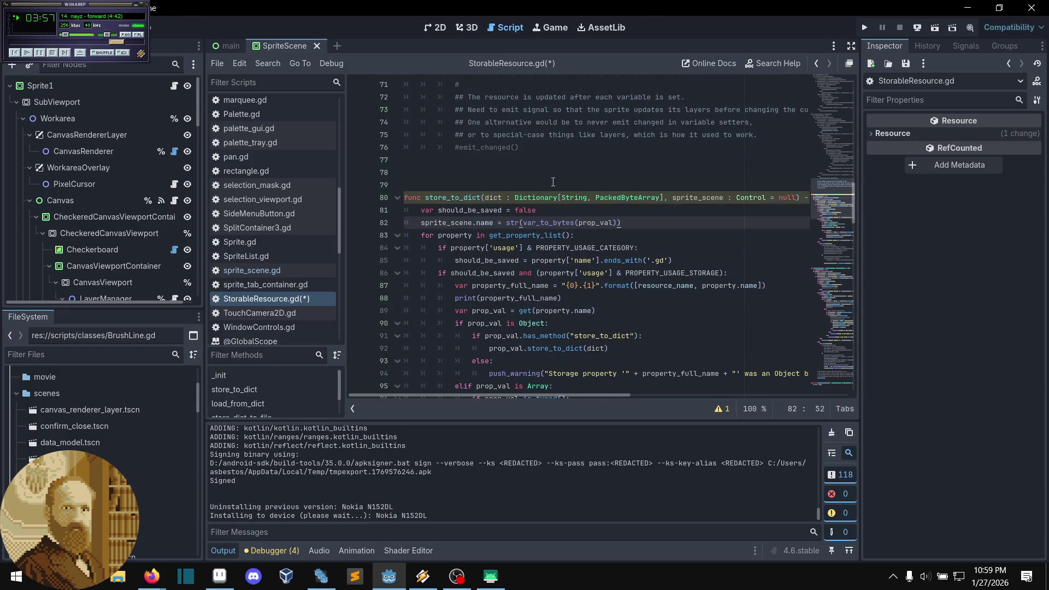
Step: Make line 82 use str(get_property_list()), save, and deploy to the Nokia N152DL
left_click_drag(617, 223, 523, 223)
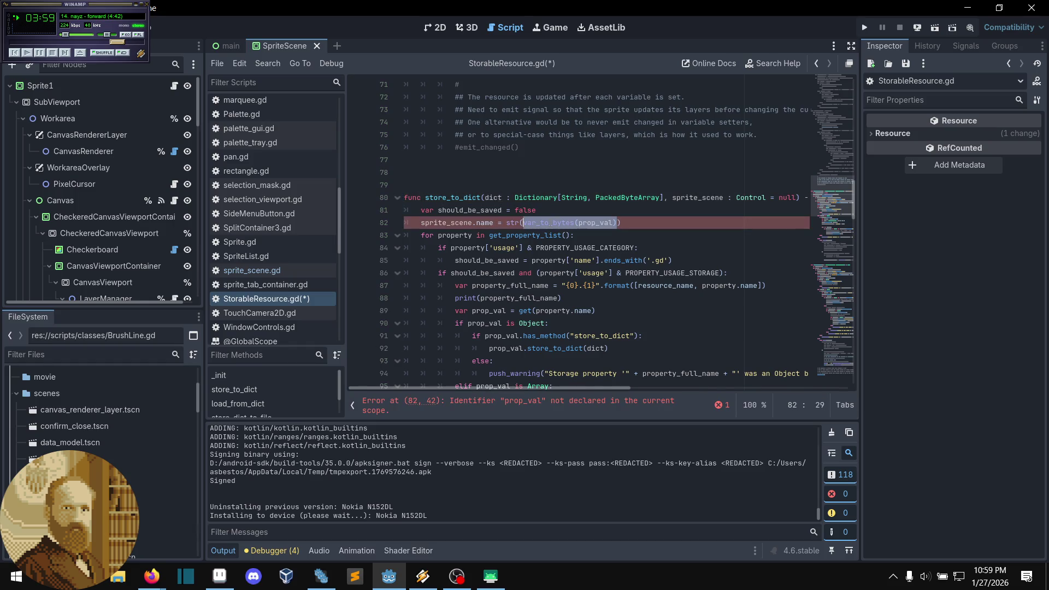
type("get_")
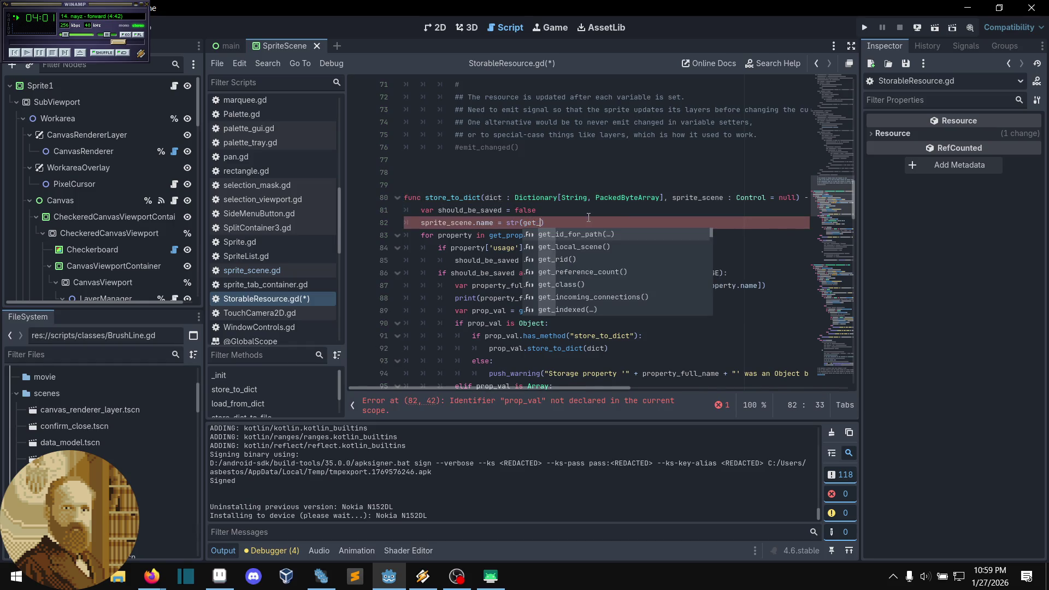
type("propert")
key("Return")
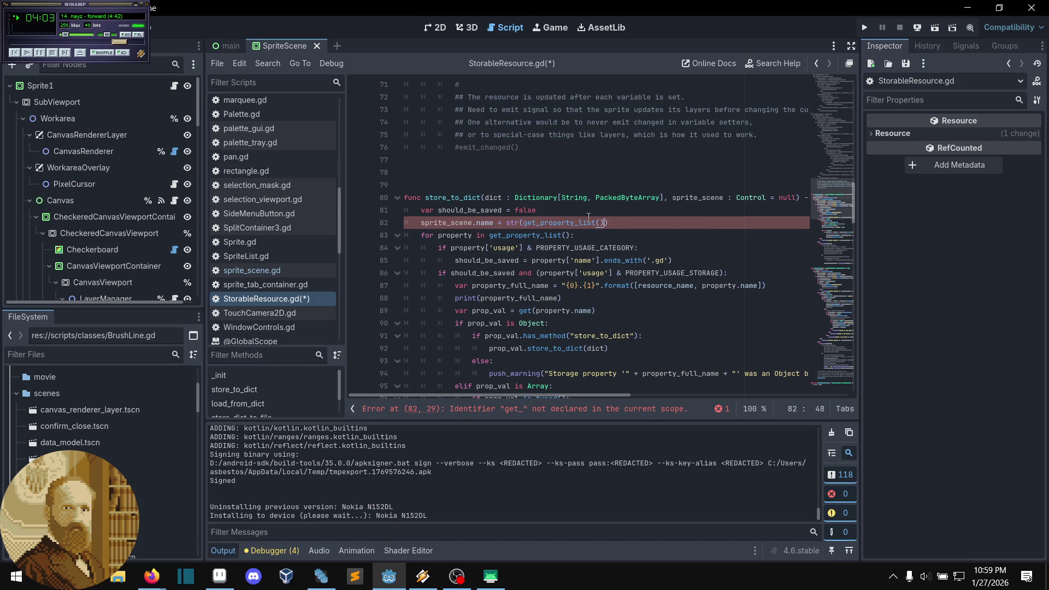
key("ctrl+s")
left_click(643, 225)
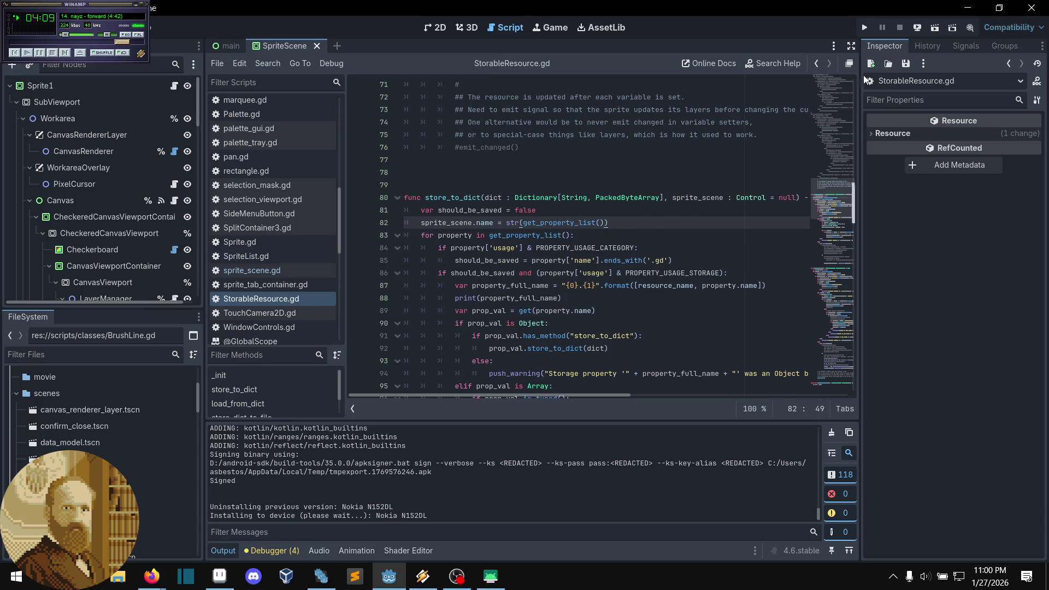
left_click(923, 29)
left_click(920, 69)
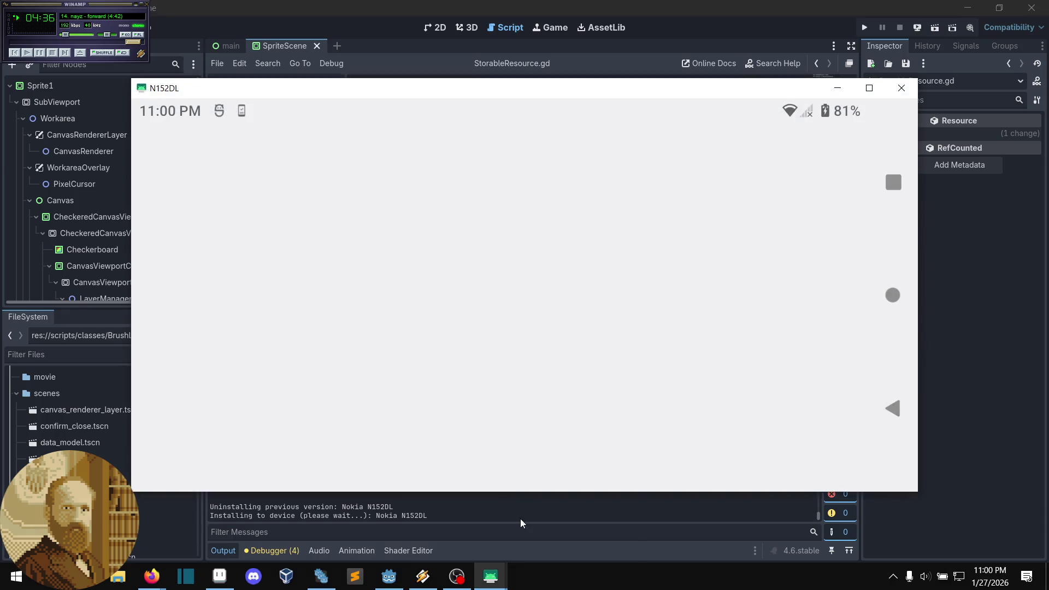
Step: Close the duplicate N152DL mirror window, move the remaining one into view, then close it after checking
mouse_move(483, 588)
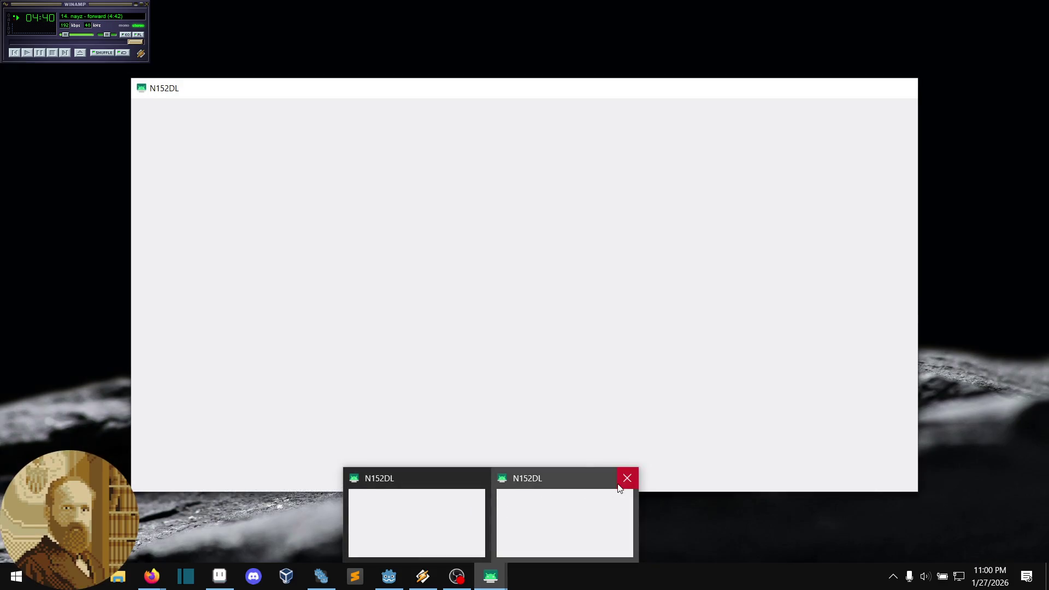
left_click(626, 478)
left_click(509, 516)
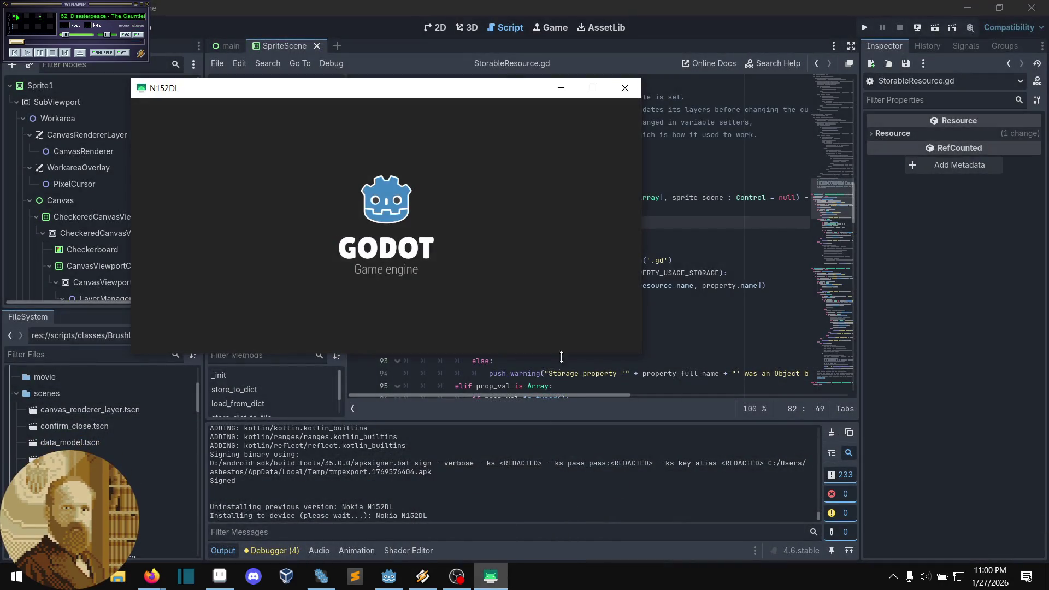
left_click_drag(454, 94, 610, 124)
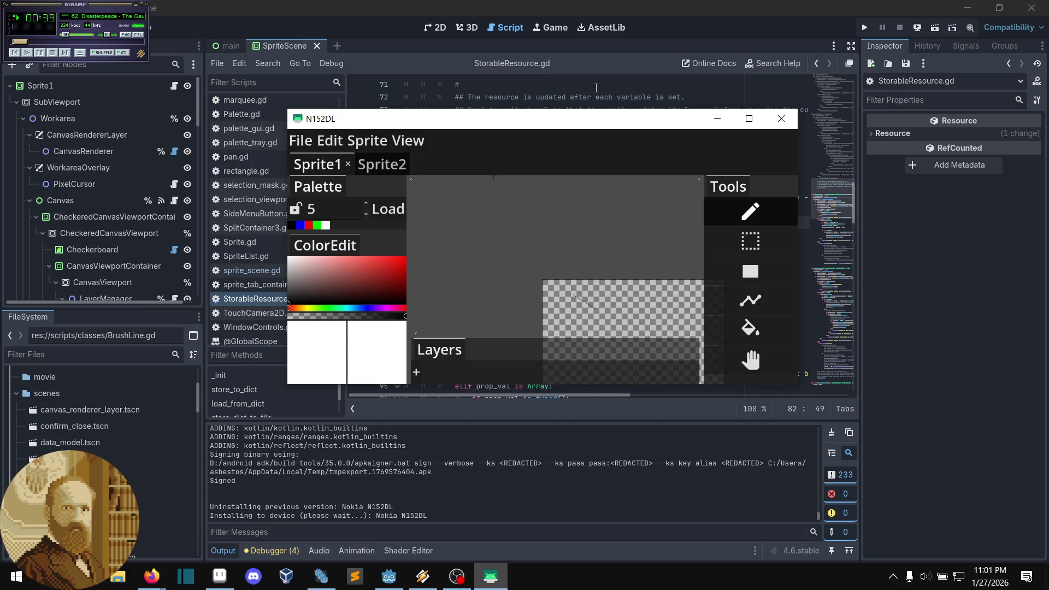
left_click(781, 119)
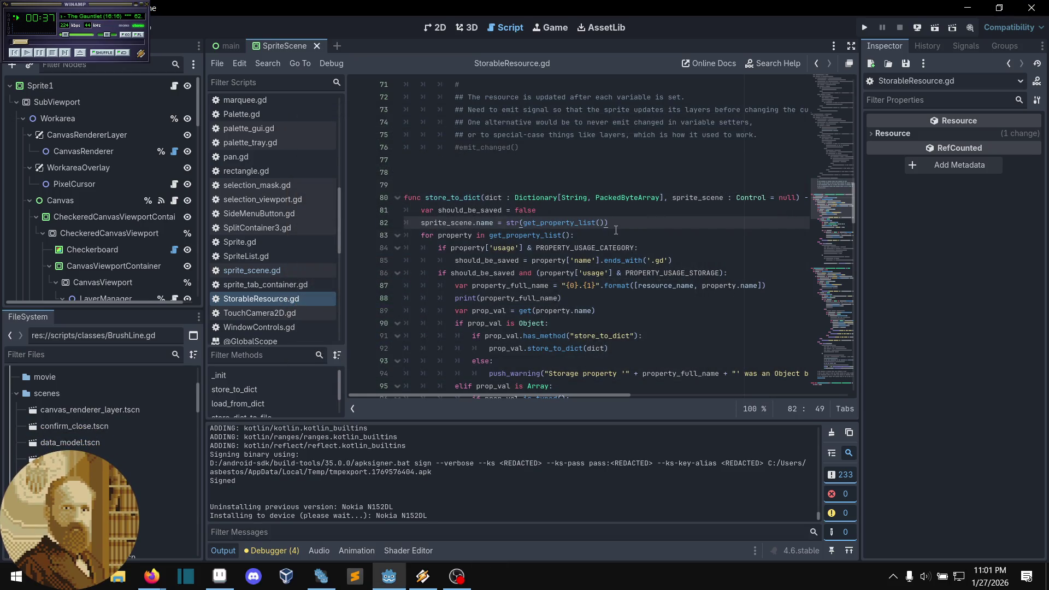
Step: Replace str(get_property_list()) on line 82 with "does this work?" and save the script
left_click_drag(609, 223, 507, 225)
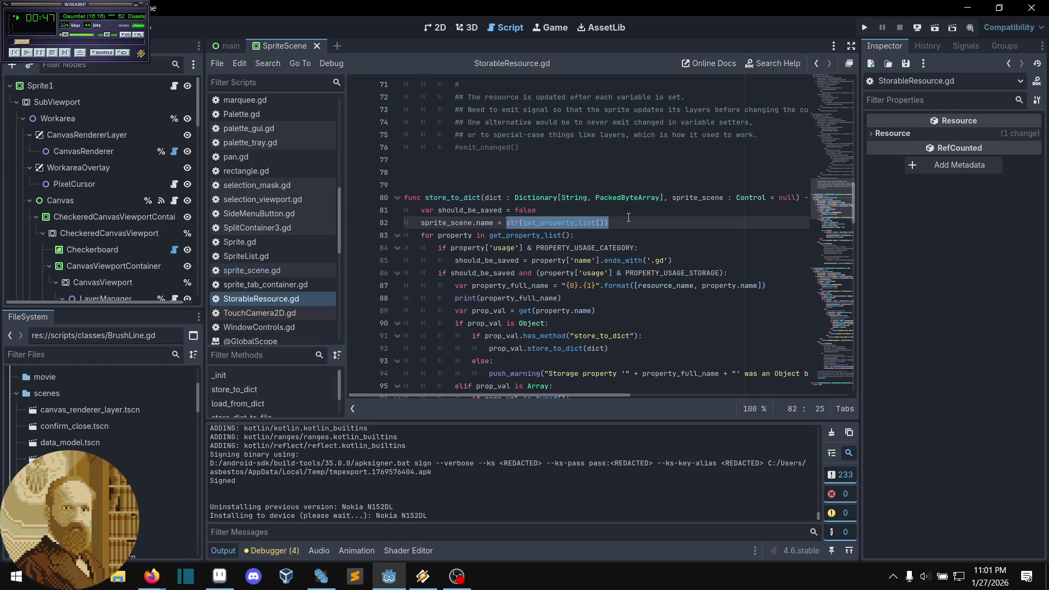
type("\"")
key("BackSpace")
key("BackSpace")
key("BackSpace")
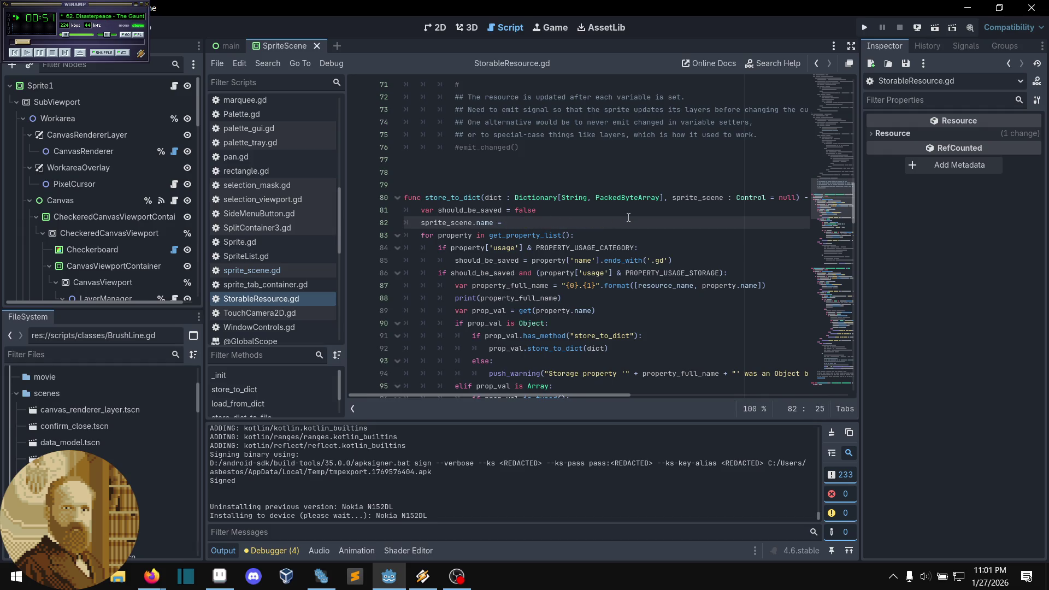
type("does this wo")
type("rk?")
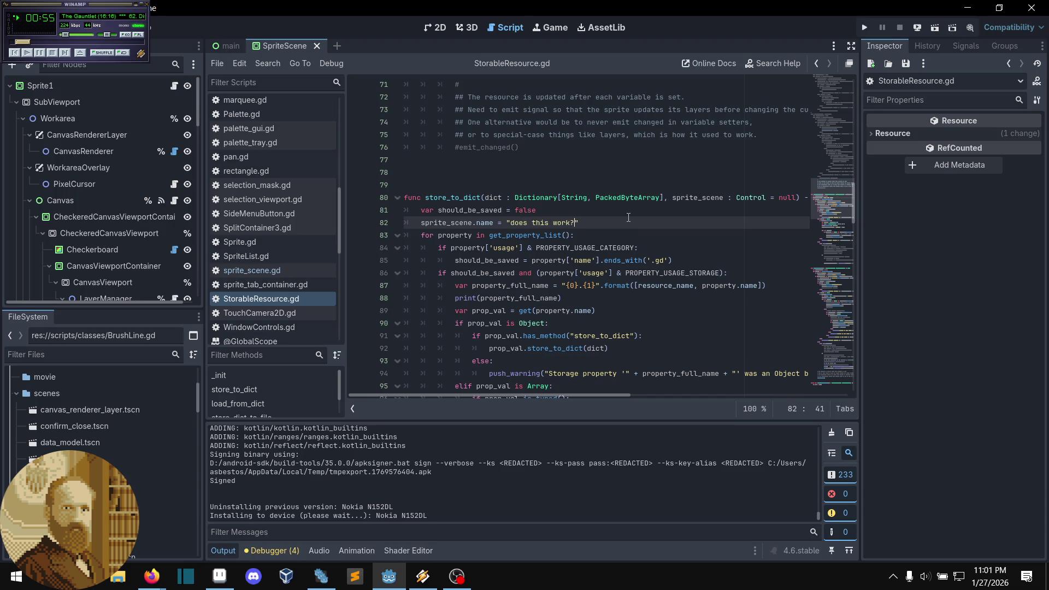
type("\"")
key("ctrl+s")
left_click(913, 28)
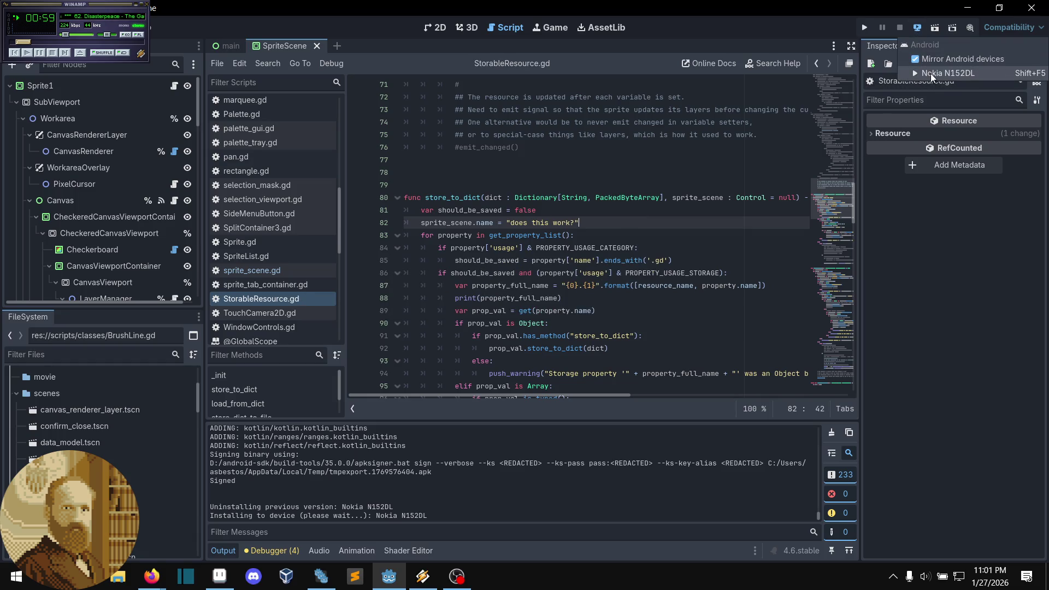
Step: Deploy the test build to the Nokia N152DL, then close its mirror window
left_click(930, 74)
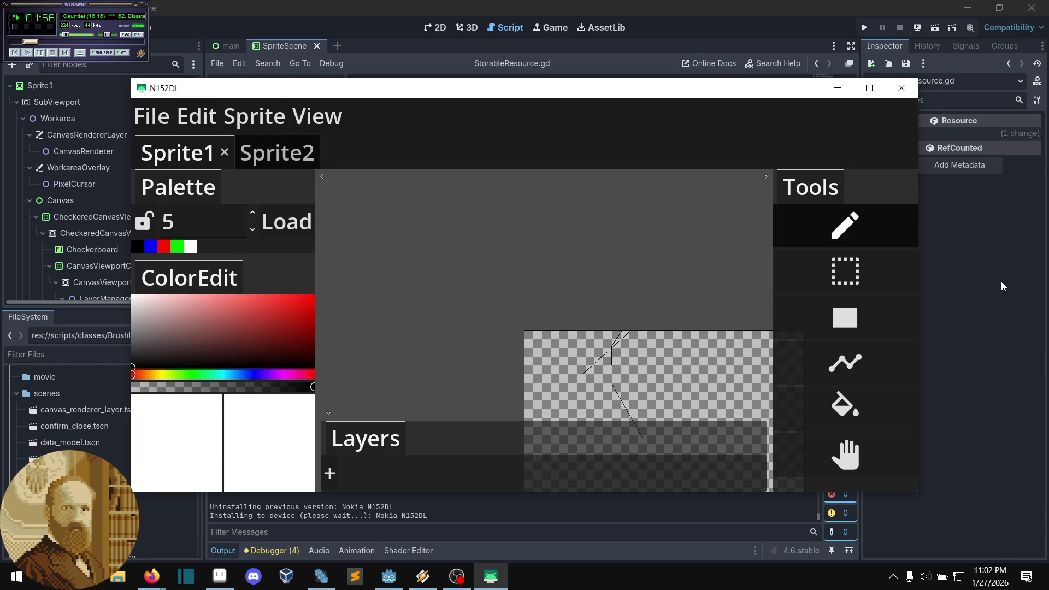
left_click(901, 88)
mouse_move(457, 576)
left_click(491, 576)
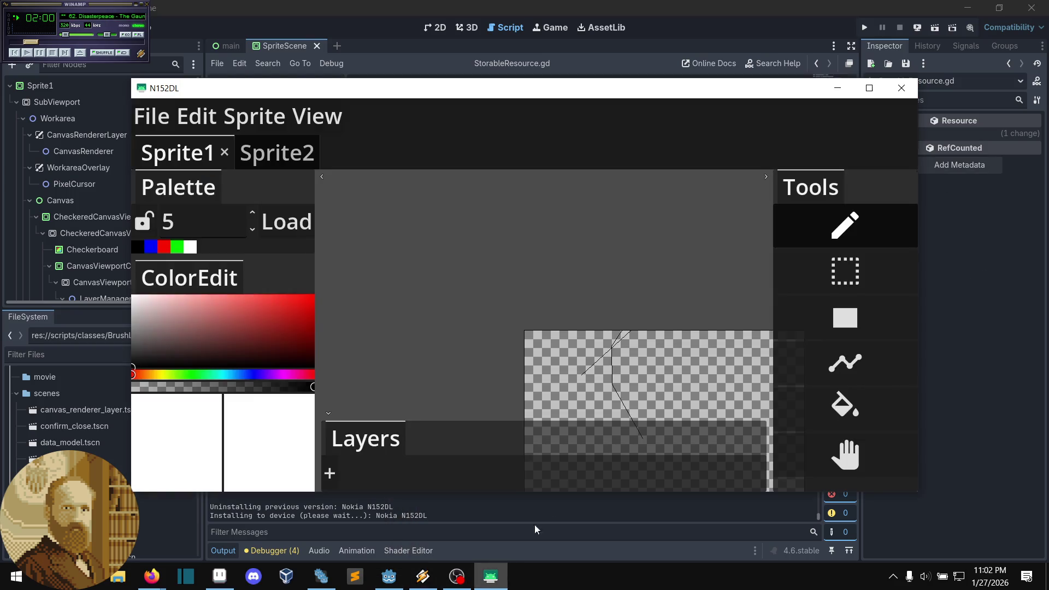
left_click(903, 87)
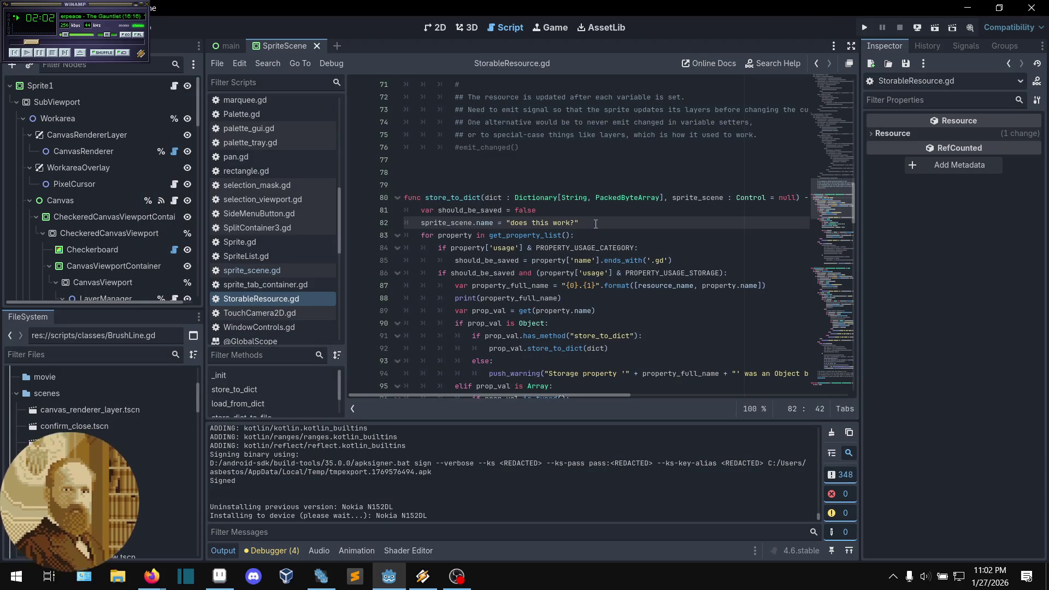
Step: Undo the test edits on line 82
key("ctrl+z")
key("ctrl+z")
key("ctrl+z")
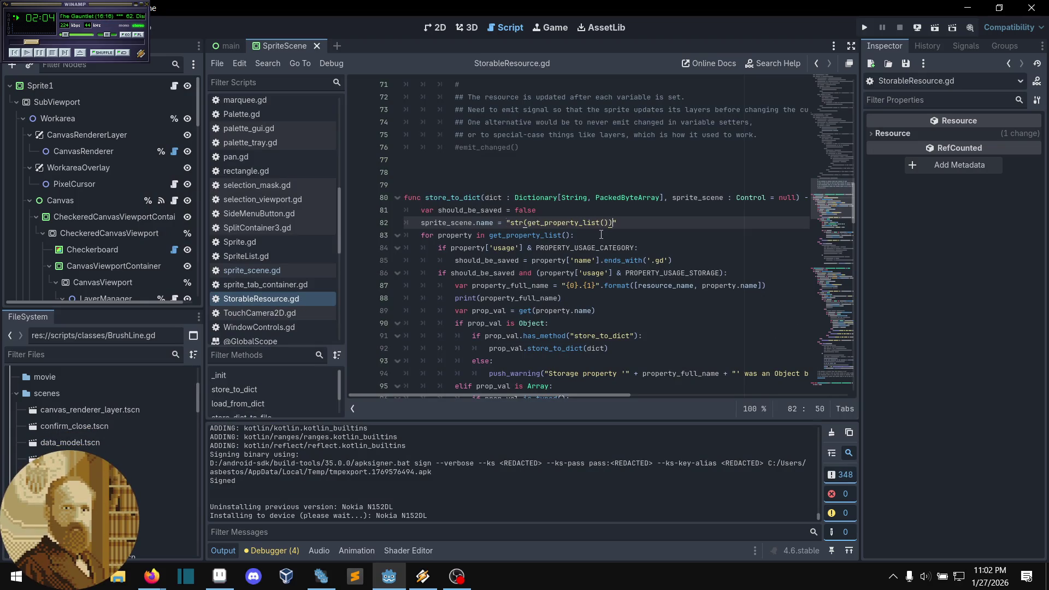
key("ctrl+z")
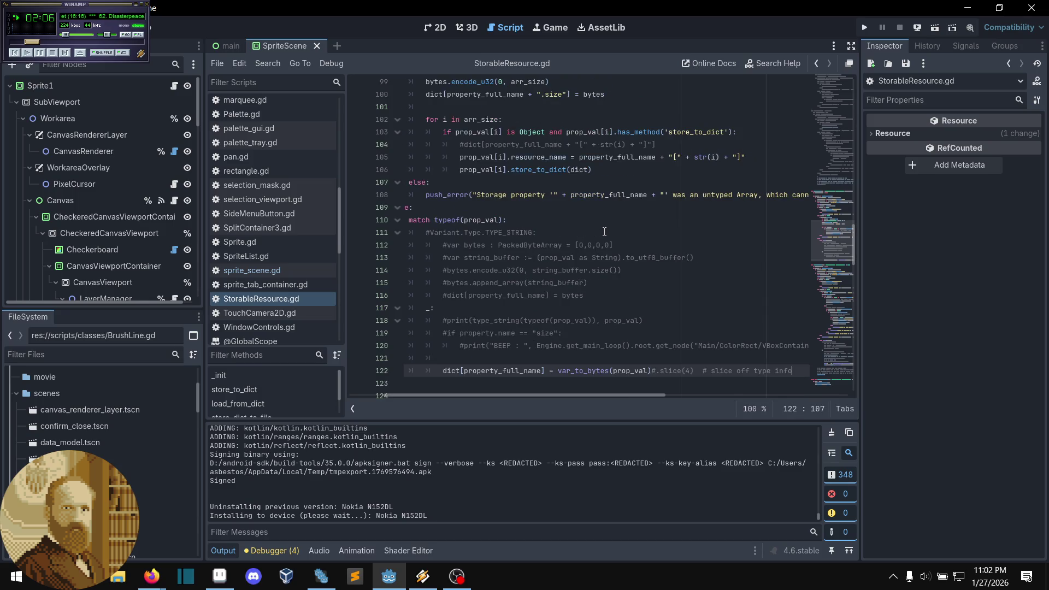
mouse_move(847, 232)
left_mouse_down()
mouse_move(825, 175)
mouse_move(819, 182)
left_mouse_up()
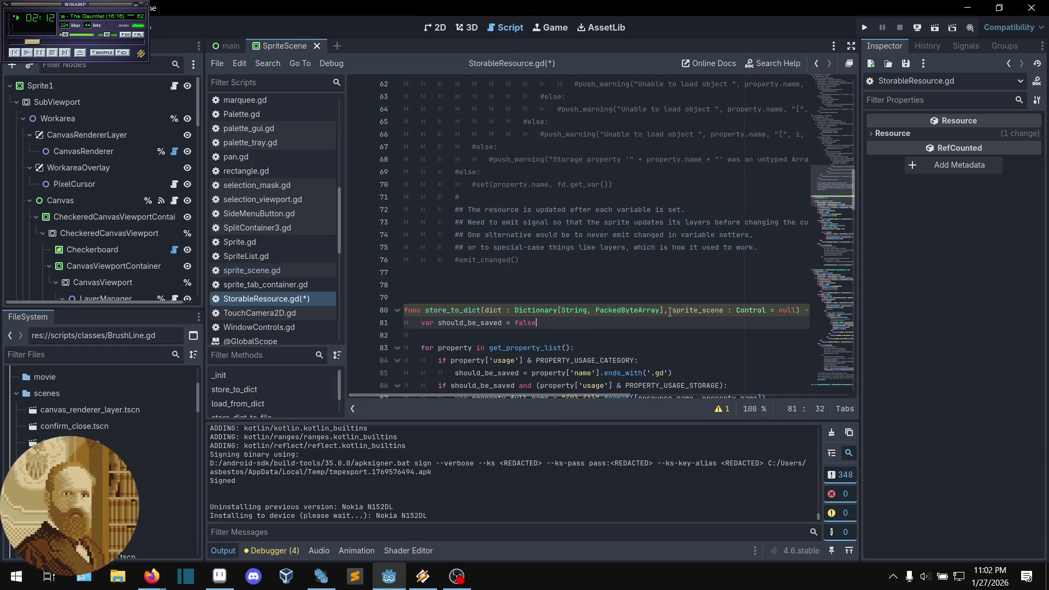
Step: Delete ', sprite_scene : Control = null' from store_to_dict on line 80 and save
left_click(663, 311)
key("ctrl+shift+Right")
key("ctrl+shift+Right")
key("ctrl+shift+Right")
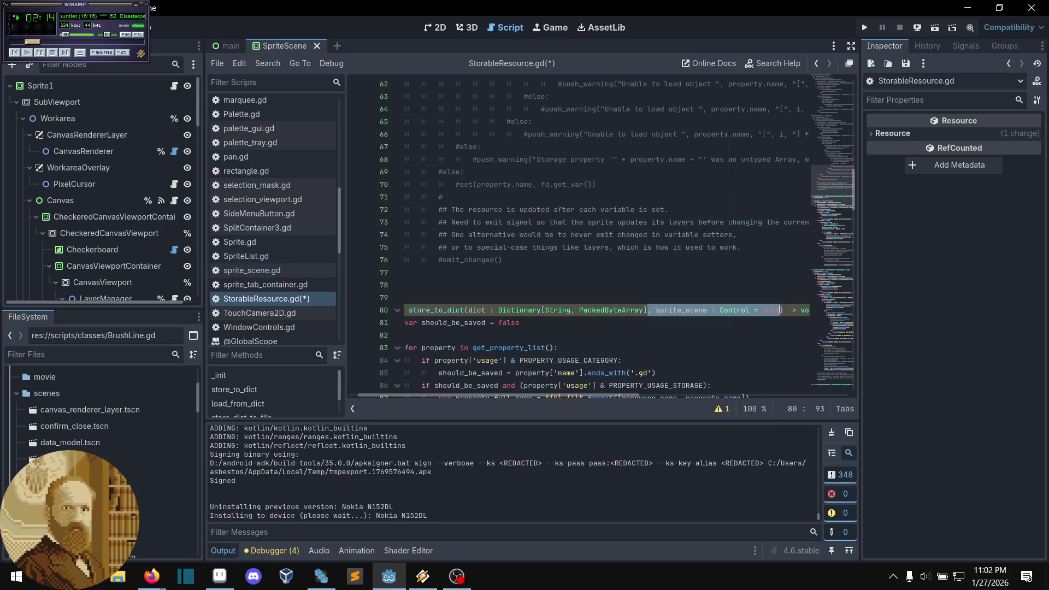
key("BackSpace")
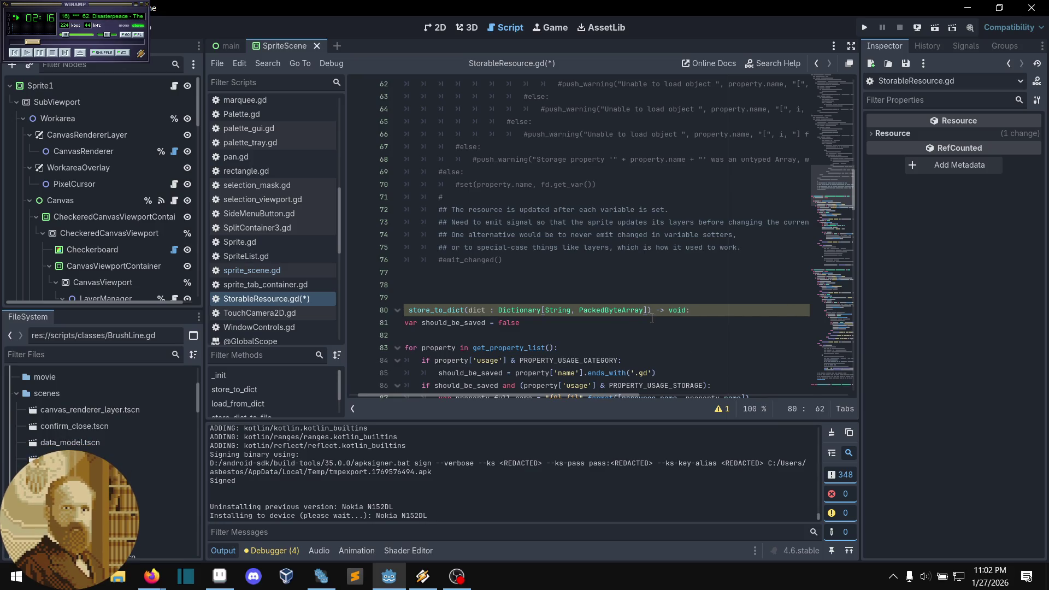
left_click(599, 323)
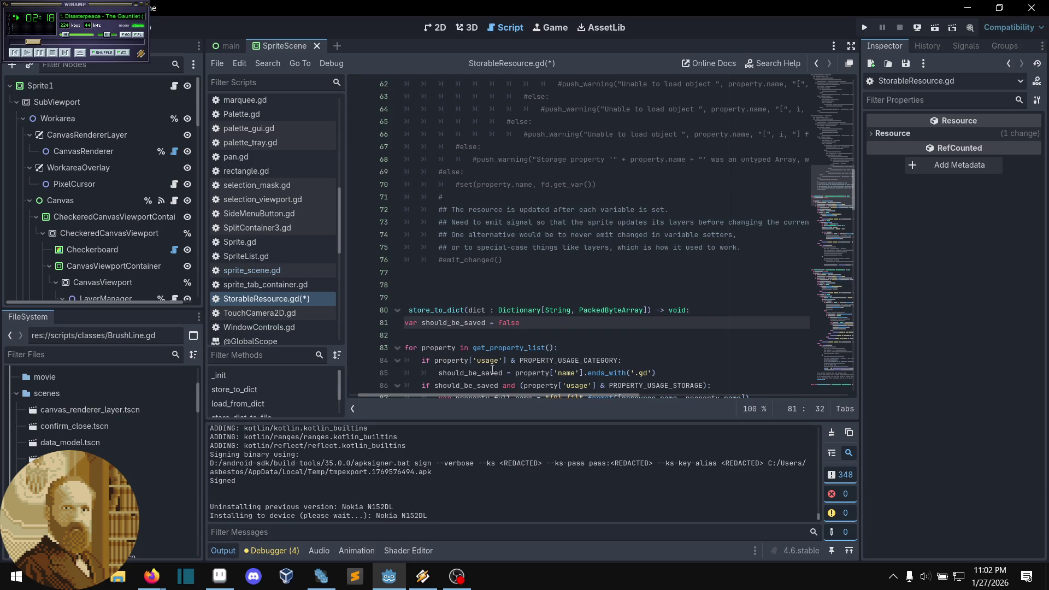
scroll(252, 265, "up", 3)
scroll(251, 265, "down", 3)
key("ctrl+s")
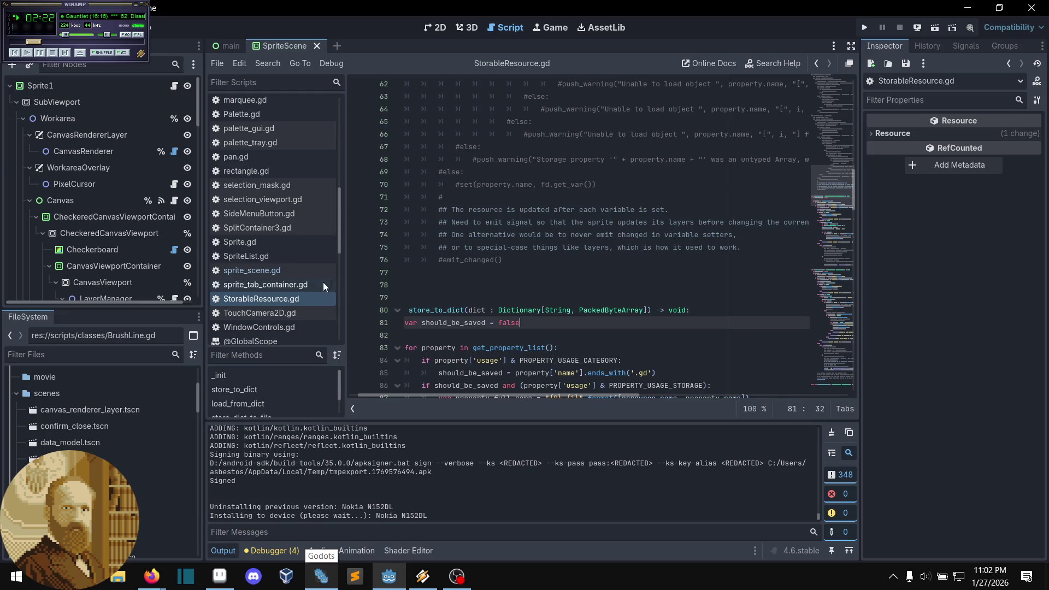
scroll(293, 278, "up", 10)
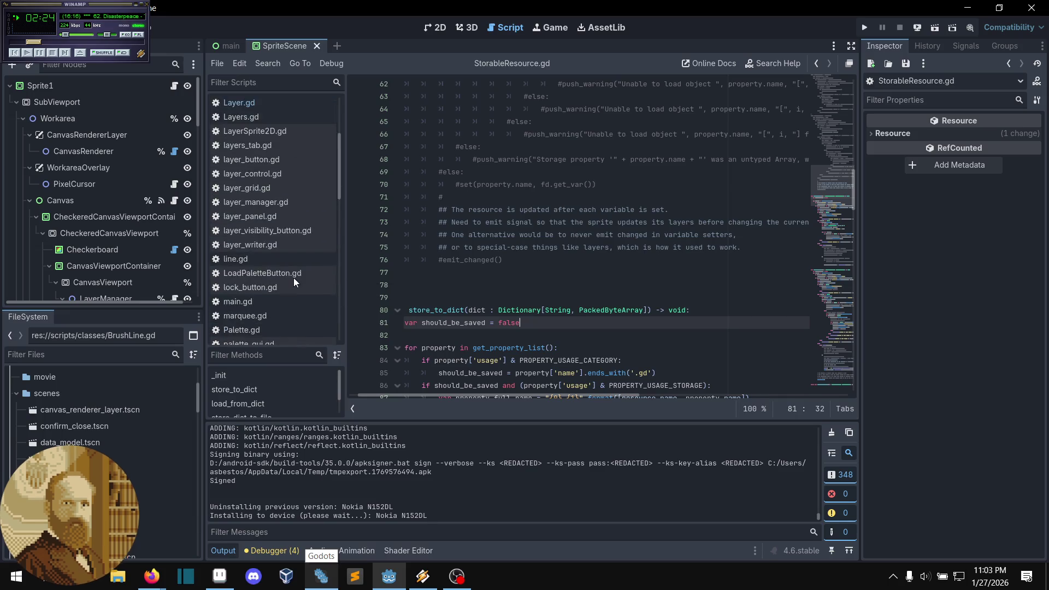
left_click(276, 165)
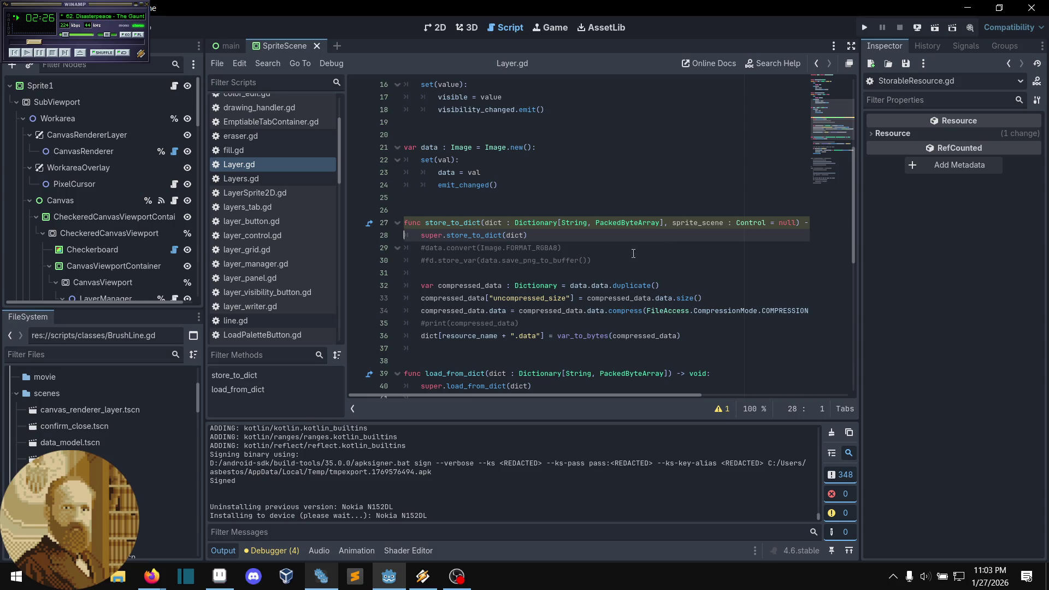
Step: Delete ', sprite_scene' from Layer.gd's store_to_dict on line 27
key("BackSpace")
key("BackSpace")
key("BackSpace")
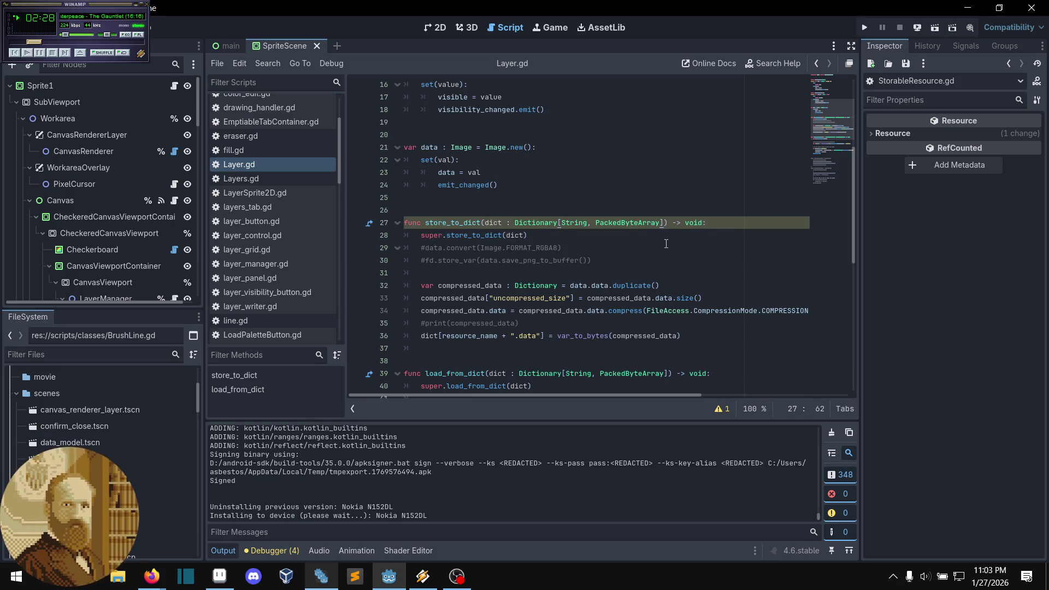
key("Down")
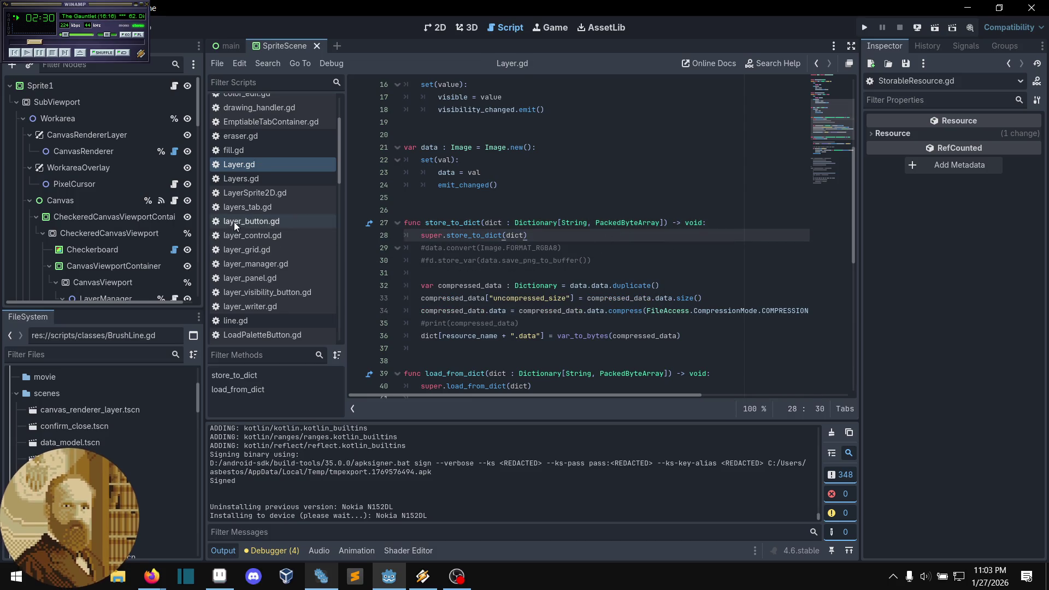
scroll(234, 223, "down", 3)
scroll(244, 226, "down", 5)
Step: Open sprite_scene.gd and review the store_to_dict call on line 241 and the sprite declaration
left_click(283, 242)
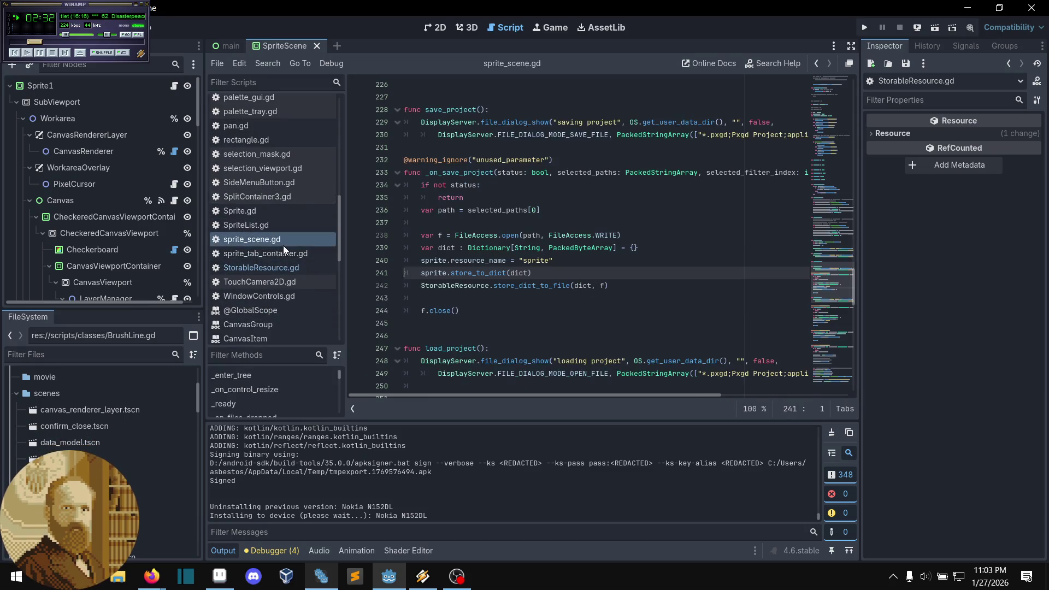
left_click(541, 272)
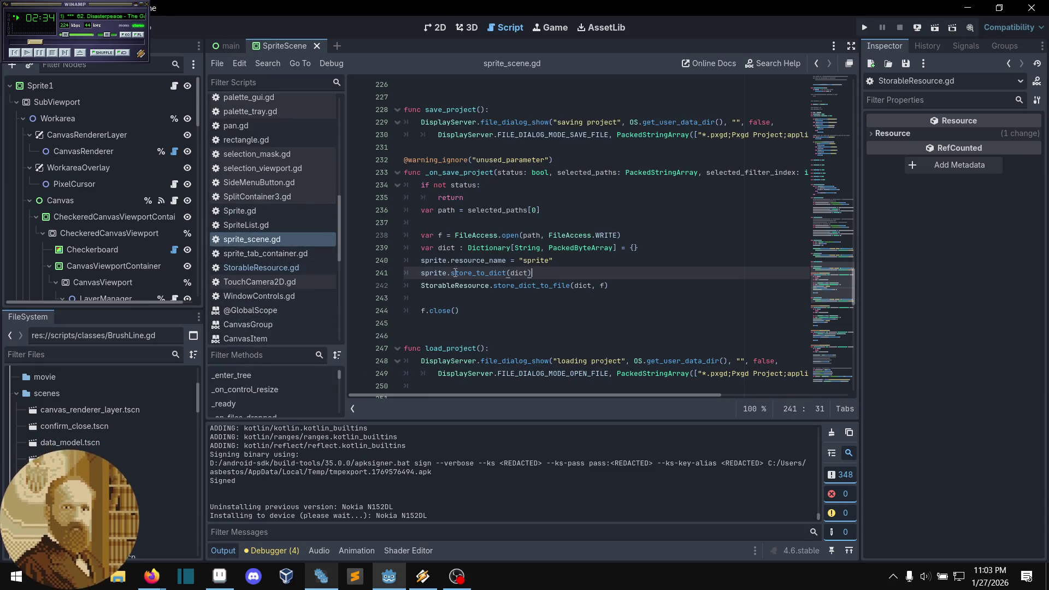
mouse_move(439, 272)
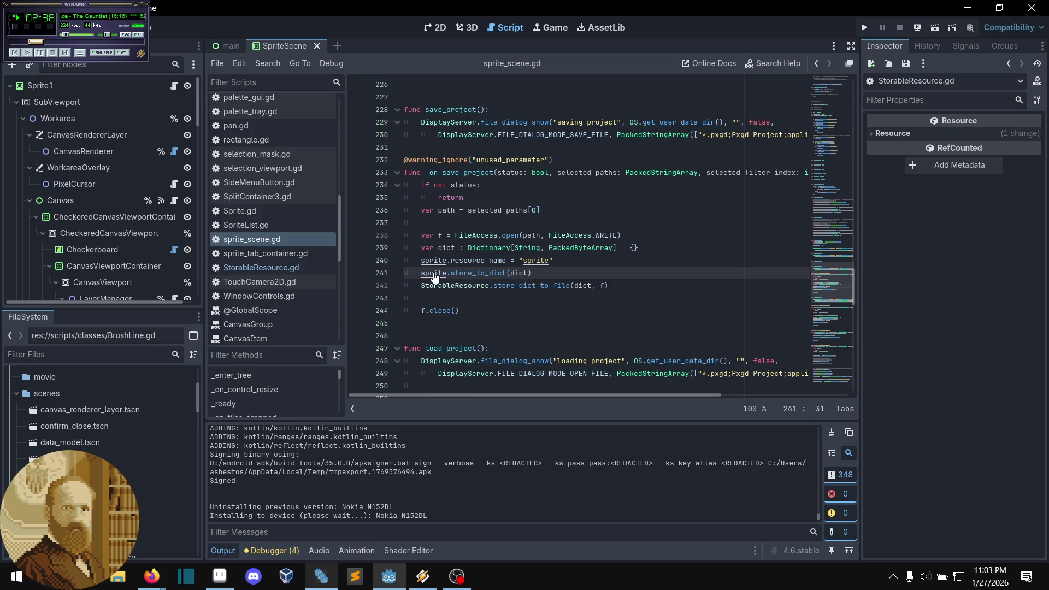
left_click(816, 63)
scroll(800, 168, "down", 5)
mouse_move(830, 132)
left_mouse_down()
mouse_move(815, 239)
mouse_move(789, 290)
mouse_move(788, 301)
mouse_move(799, 294)
mouse_move(791, 391)
left_mouse_up()
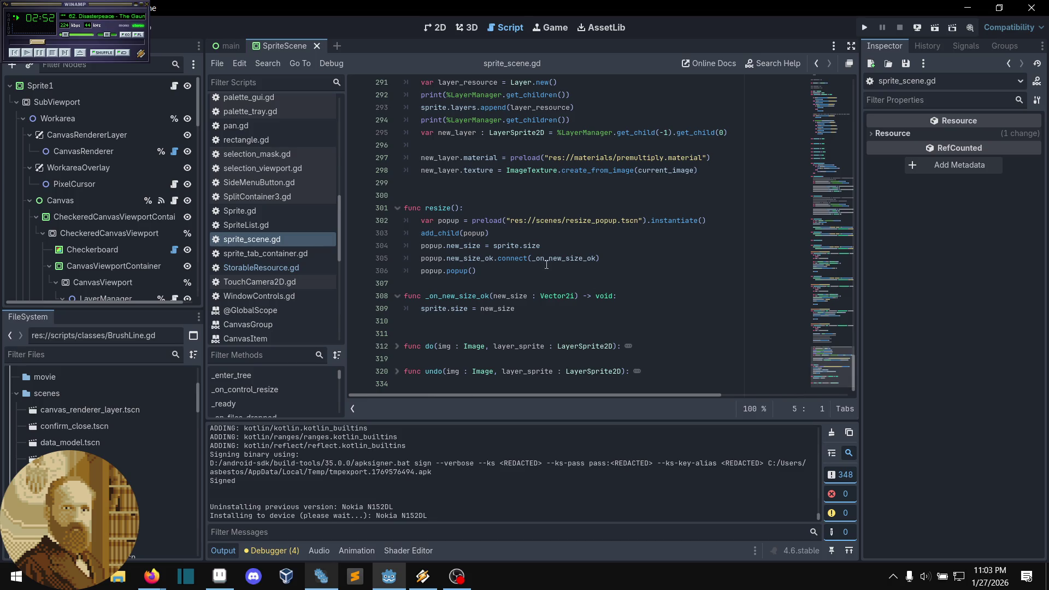
scroll(835, 363, "up", 2)
scroll(843, 355, "up", 1)
left_click_drag(843, 354, 836, 288)
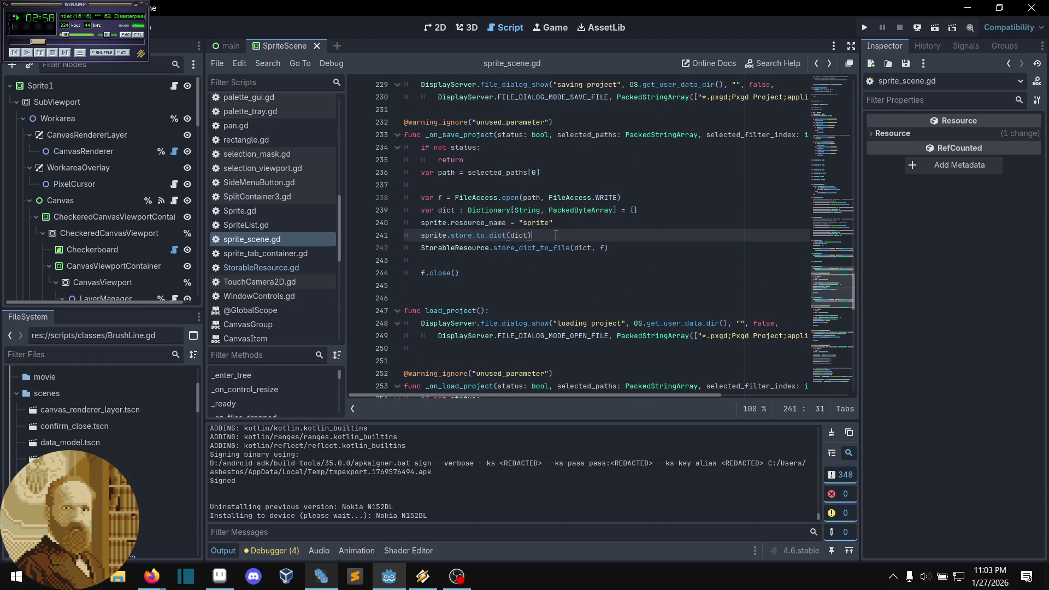
left_click(437, 236, "ctrl")
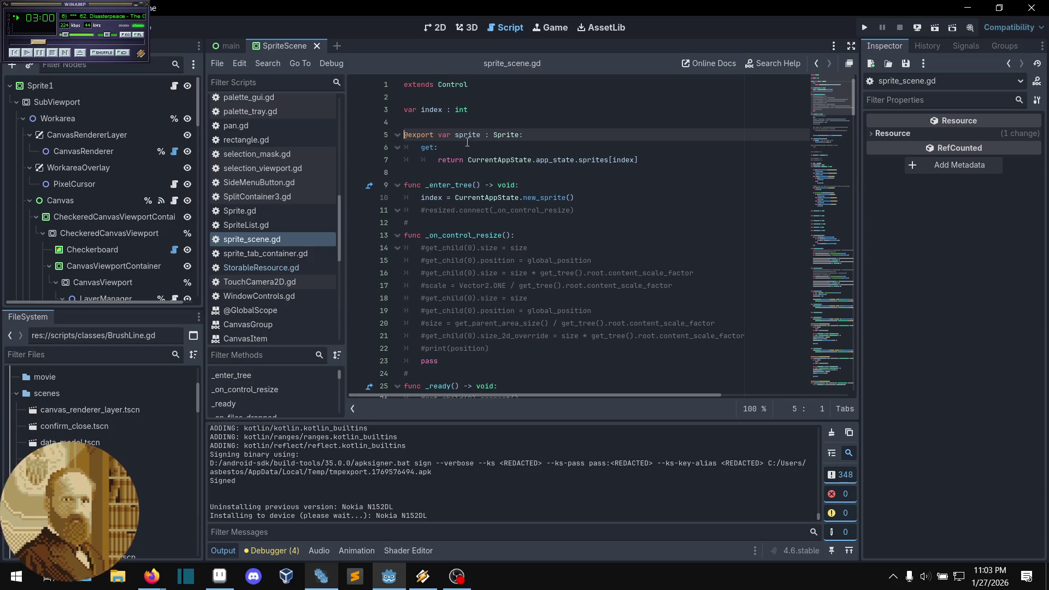
Step: Open the Sprite class definition and review Sprite.gd's properties around line 50
left_click(507, 137, "ctrl")
left_click(507, 136, "ctrl")
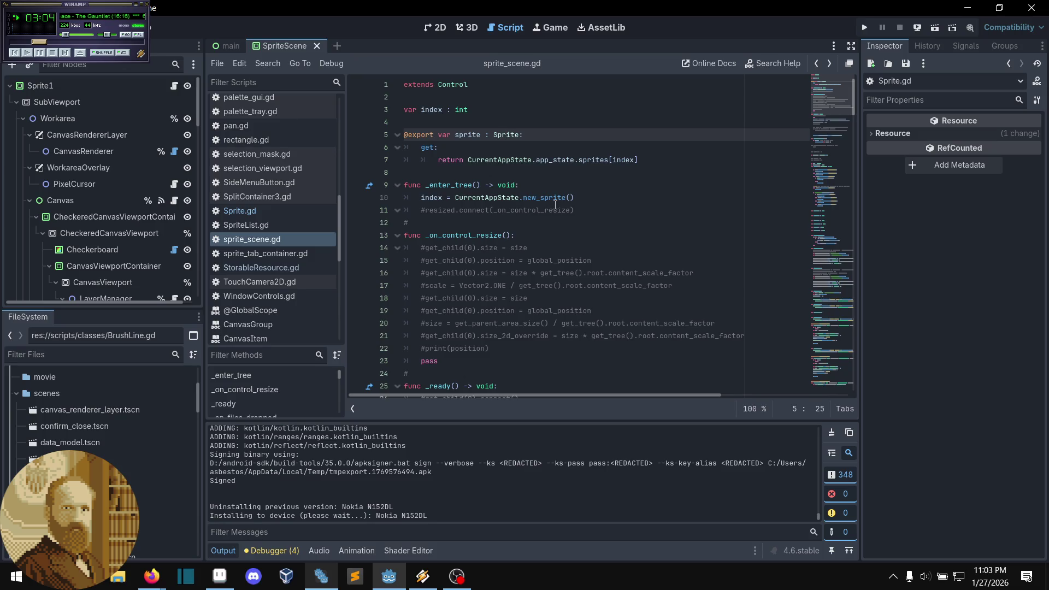
key("alt+Left")
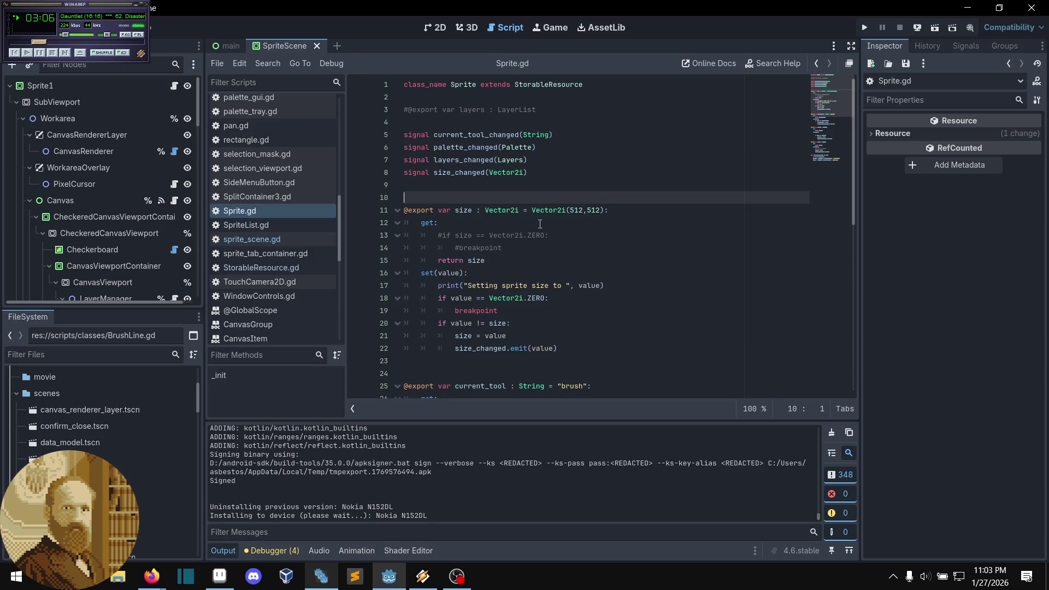
scroll(491, 219, "down", 8)
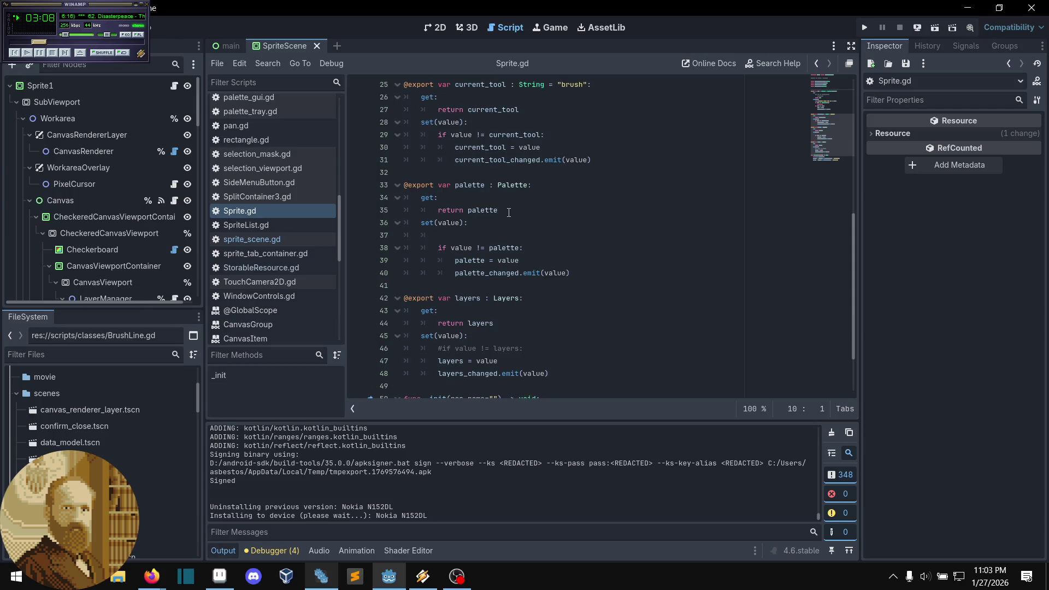
scroll(509, 213, "down", 2)
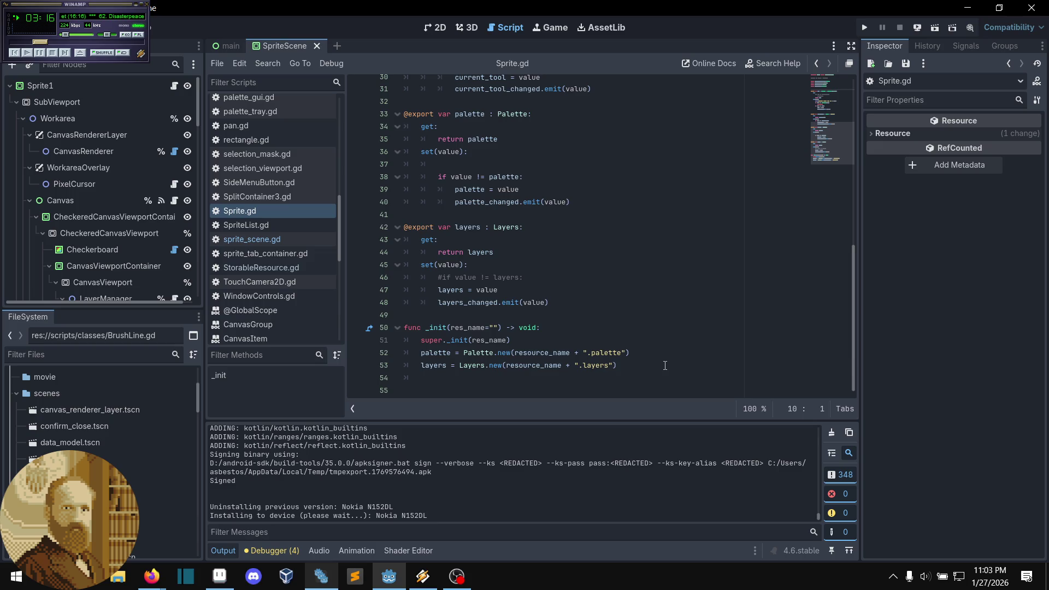
left_click(667, 331)
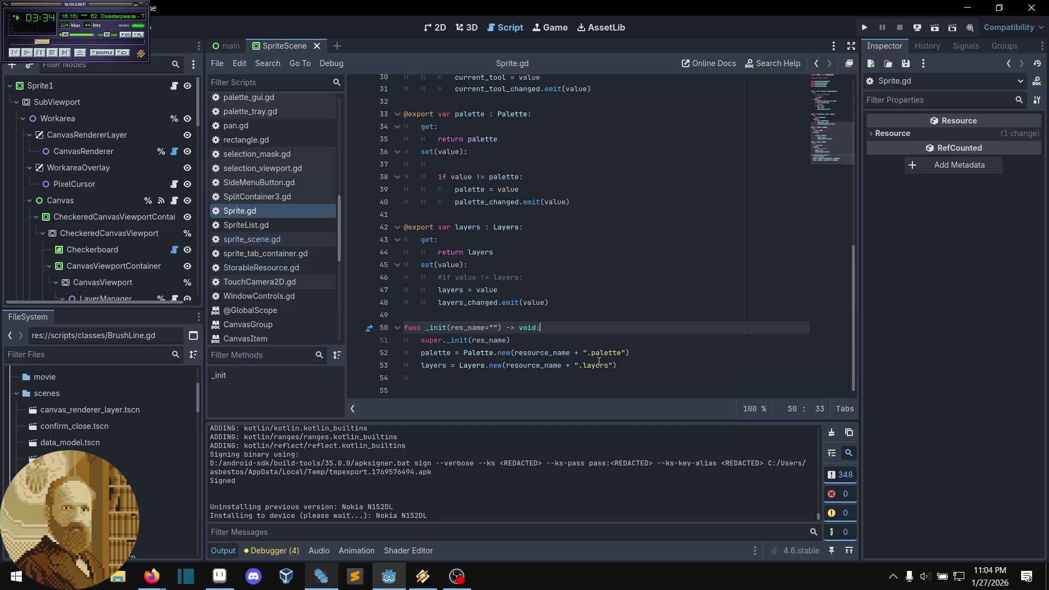
scroll(596, 352, "up", 7)
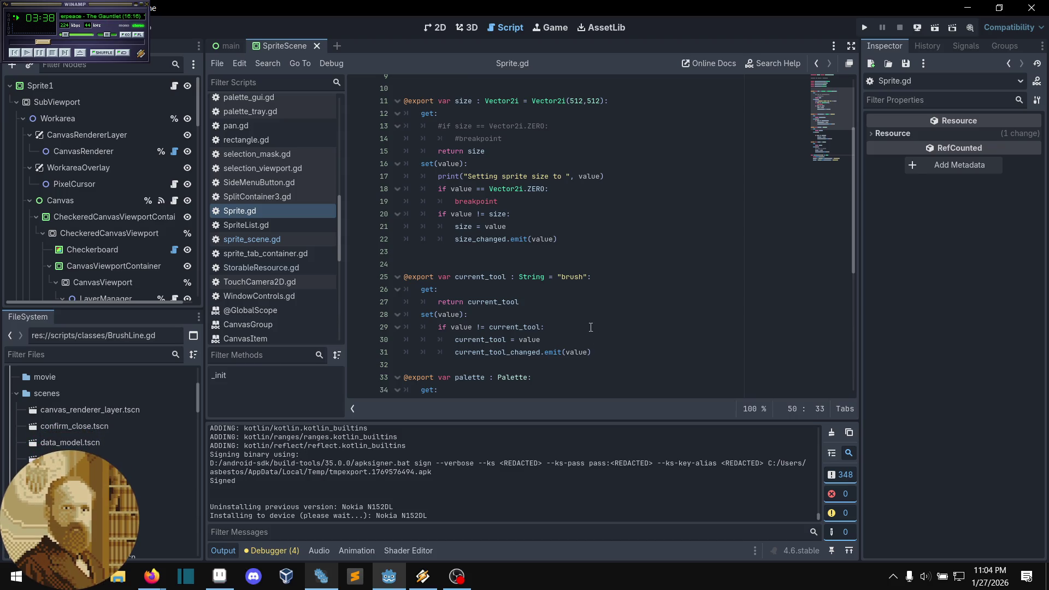
scroll(594, 322, "up", 2)
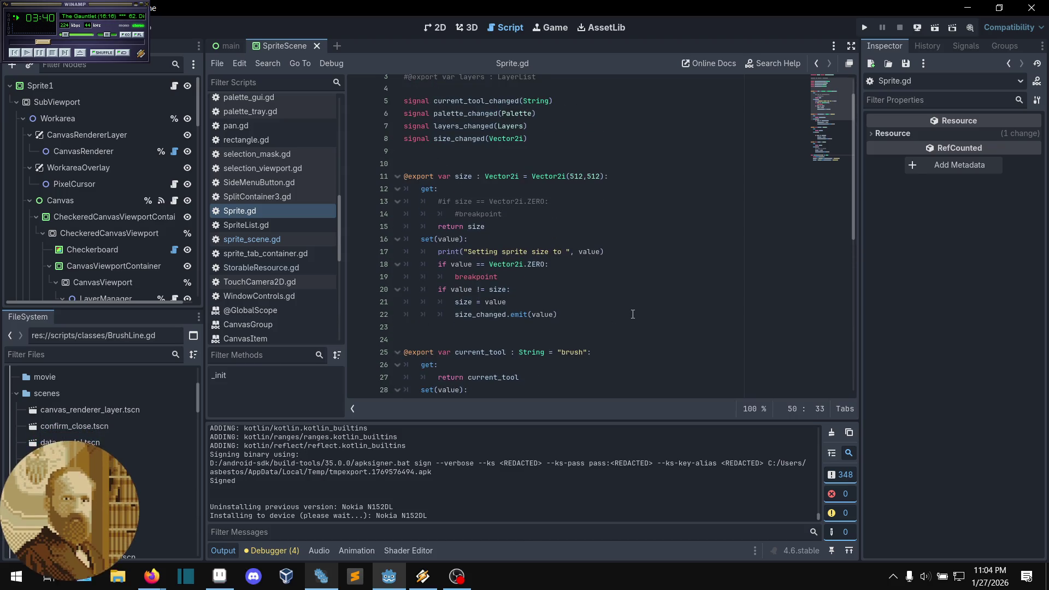
Step: Return to sprite_scene.gd and put the caret at the end of line 241 in _on_save_project
key("alt+Left")
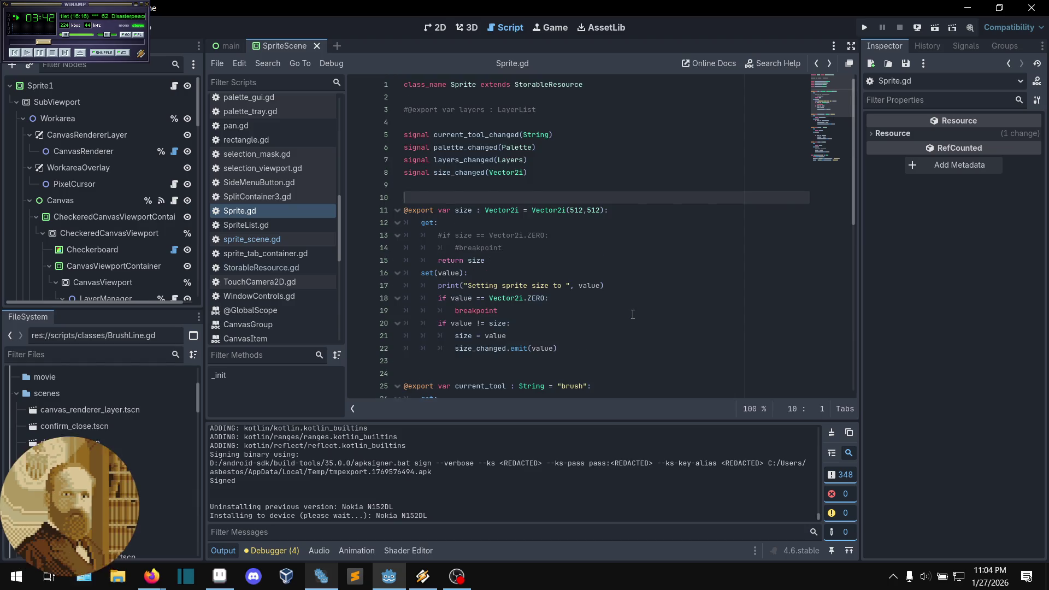
key("alt+Right")
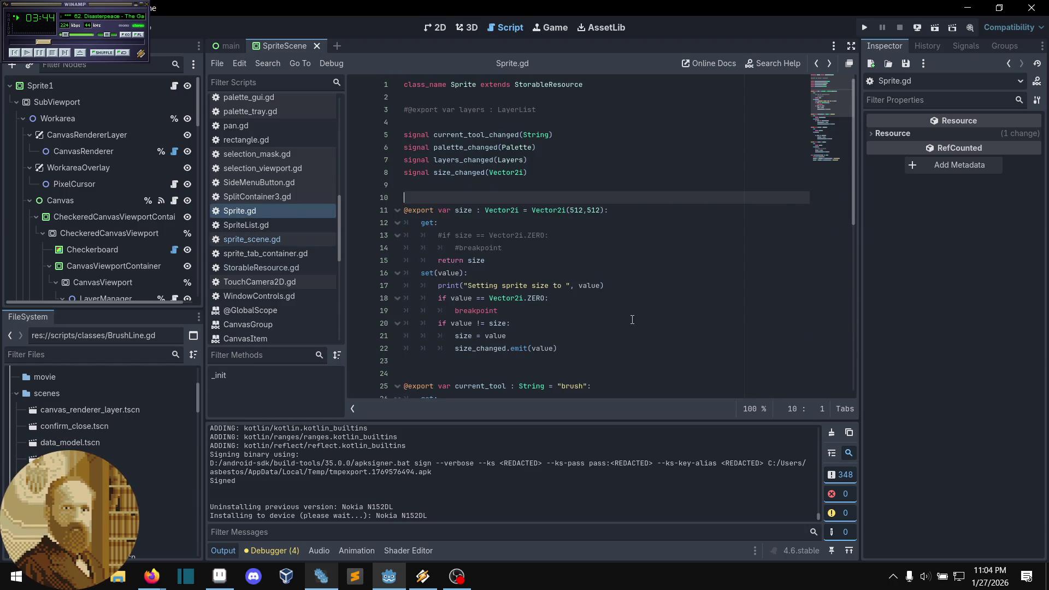
scroll(632, 320, "down", 9)
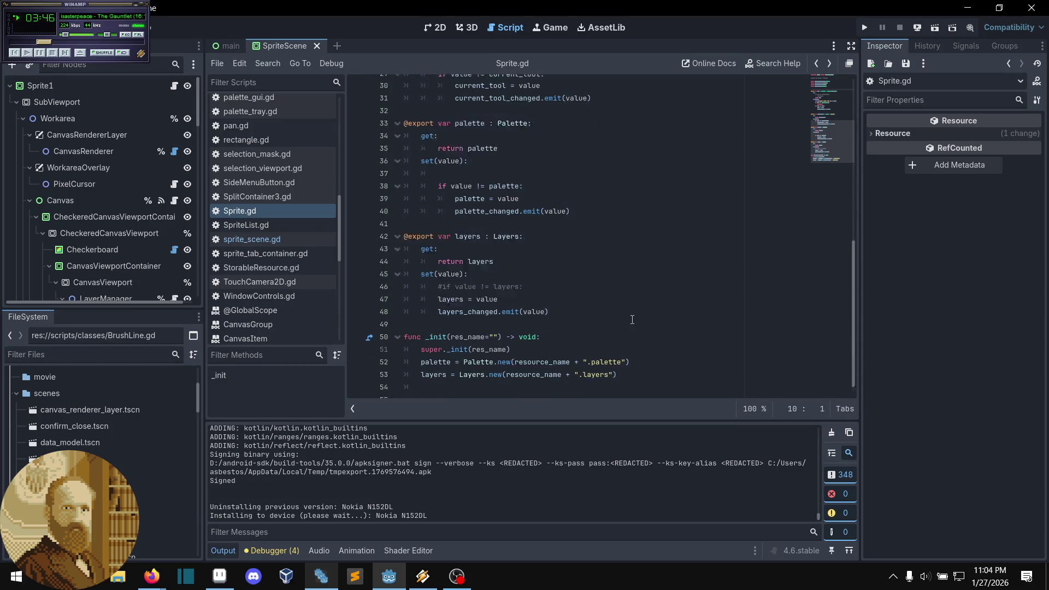
key("alt+Left")
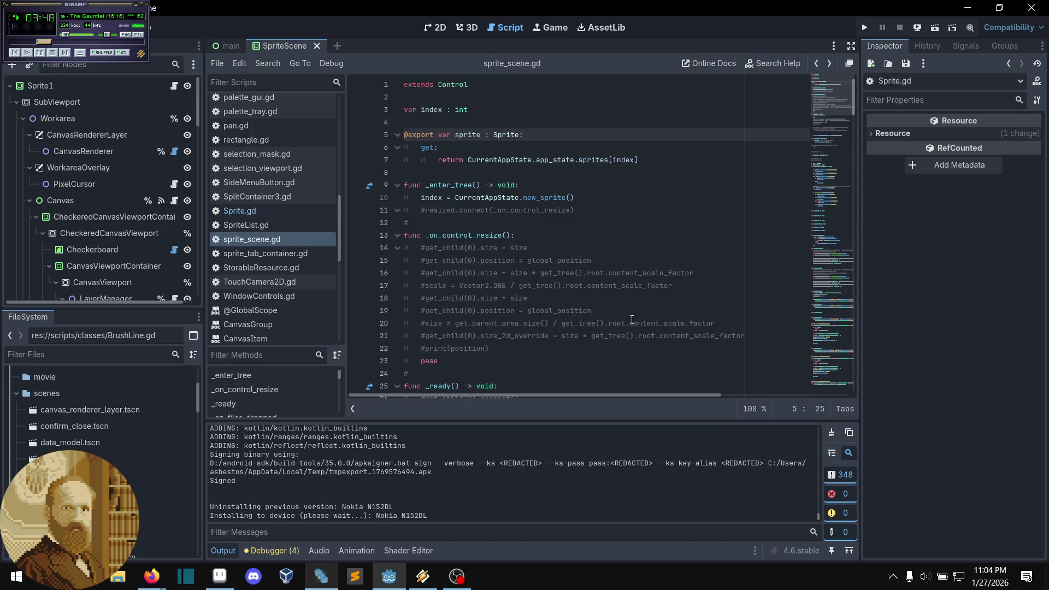
key("alt+Left")
left_click(648, 250)
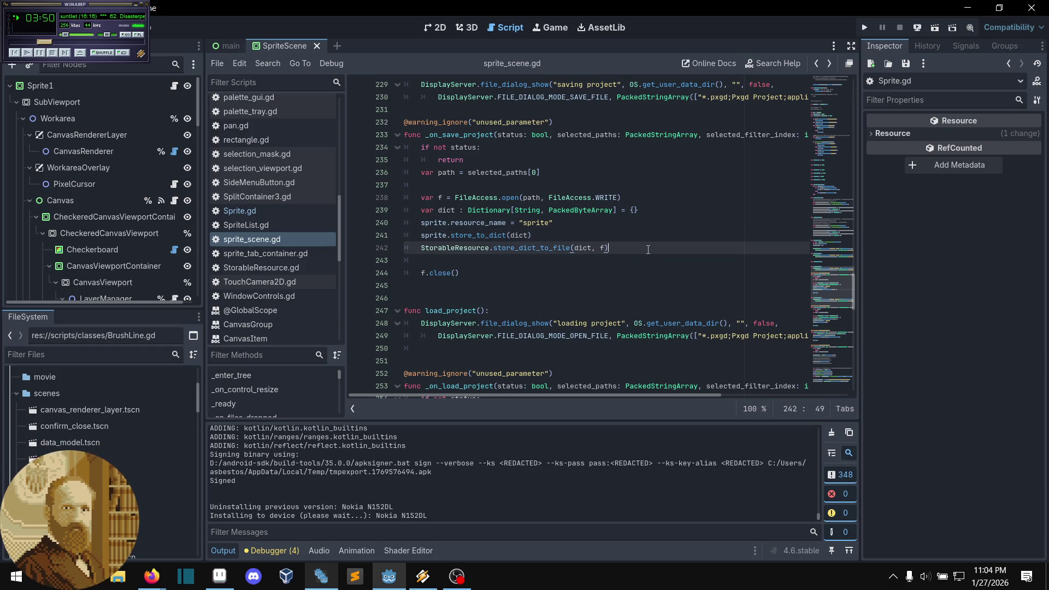
Step: Add a name = "1" marker line at the start of _on_save_project's body
left_click(570, 237)
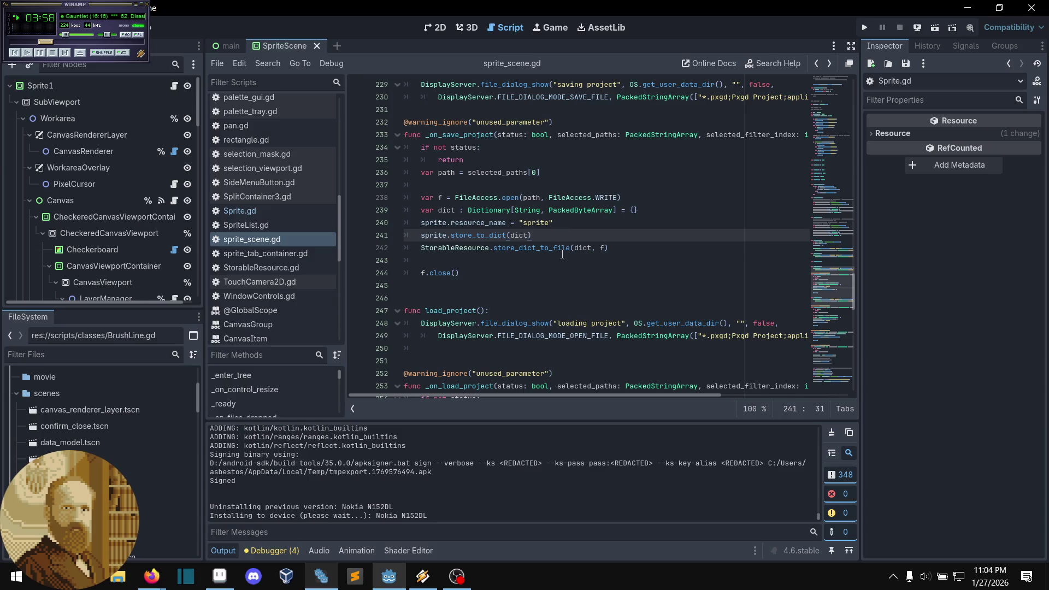
left_click(563, 254)
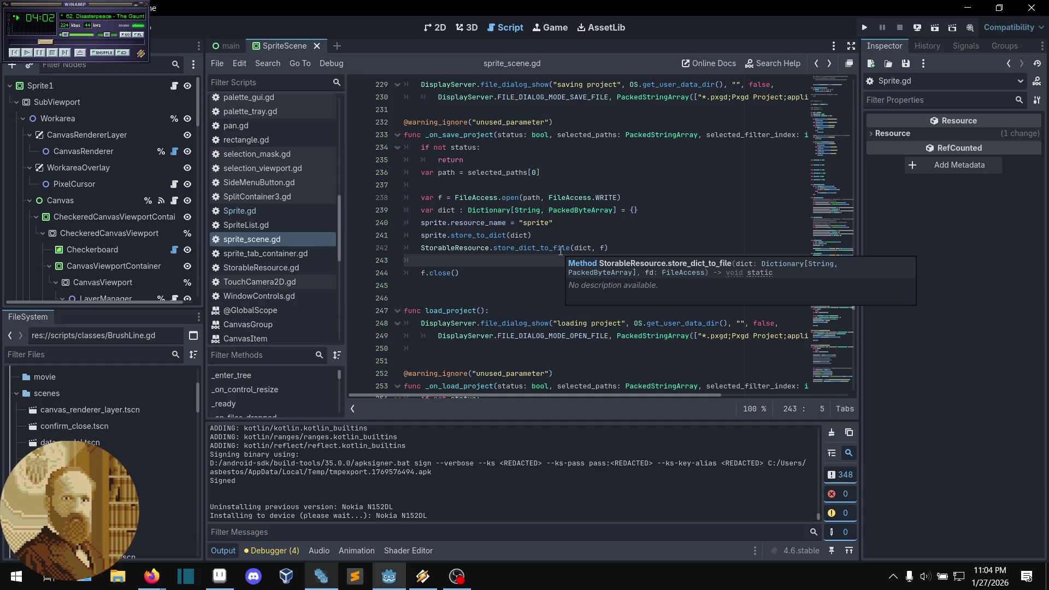
type("name = ")
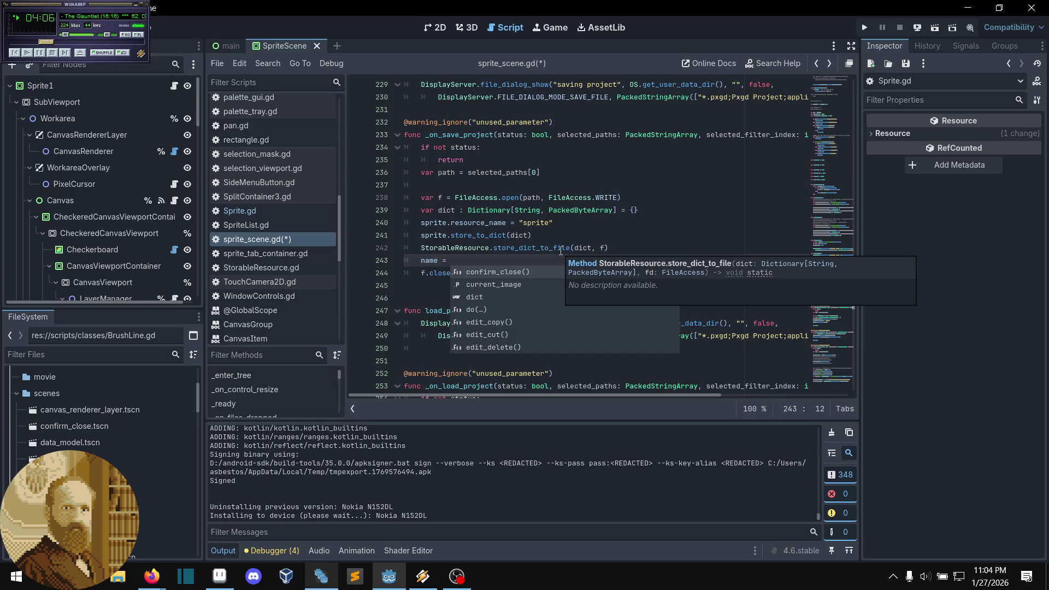
type("\"")
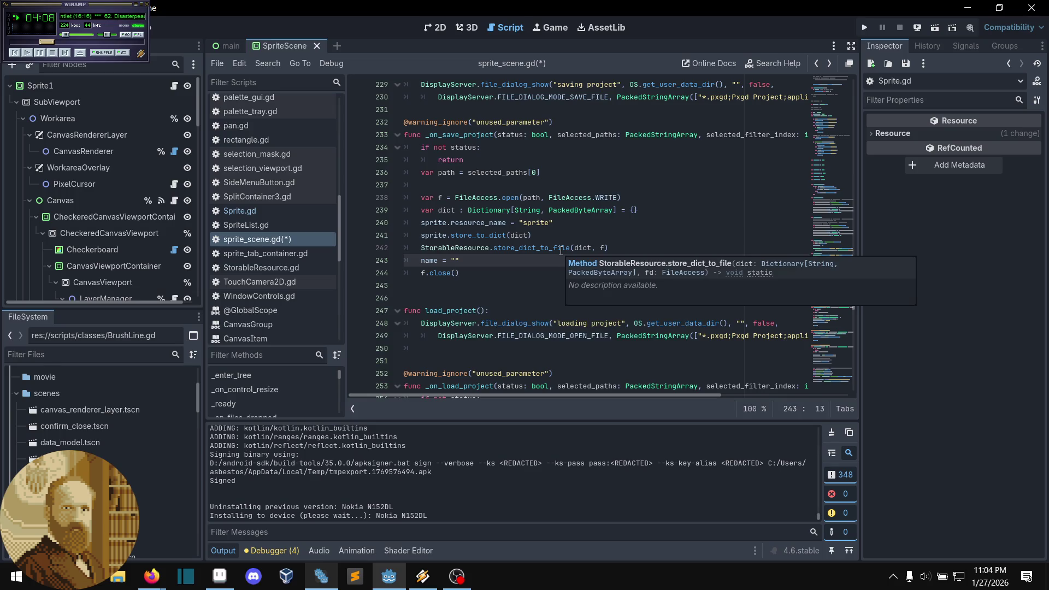
left_click_drag(460, 261, 421, 263)
key("BackSpace")
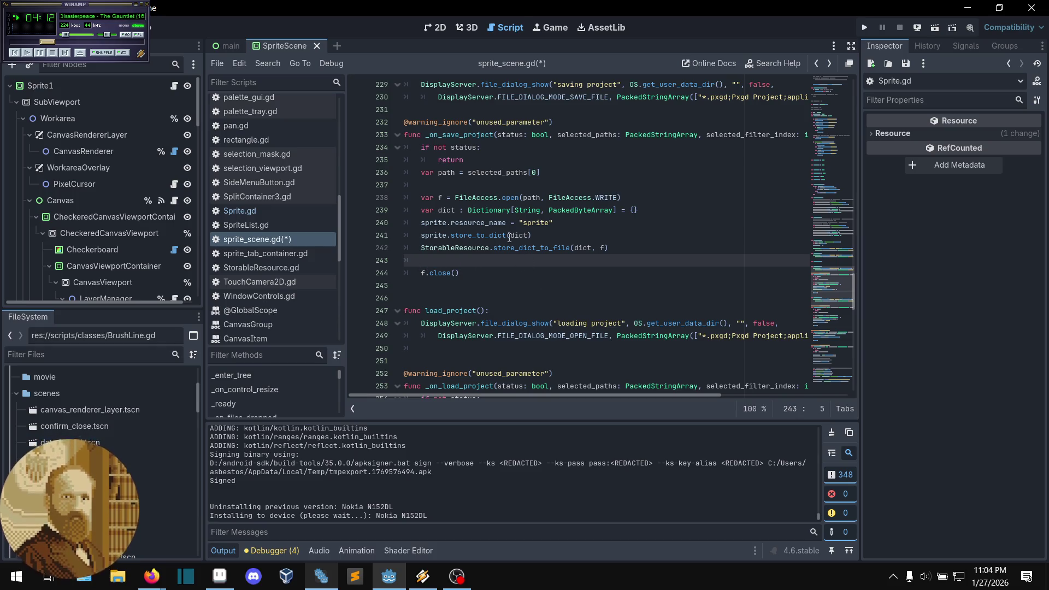
left_click(477, 184)
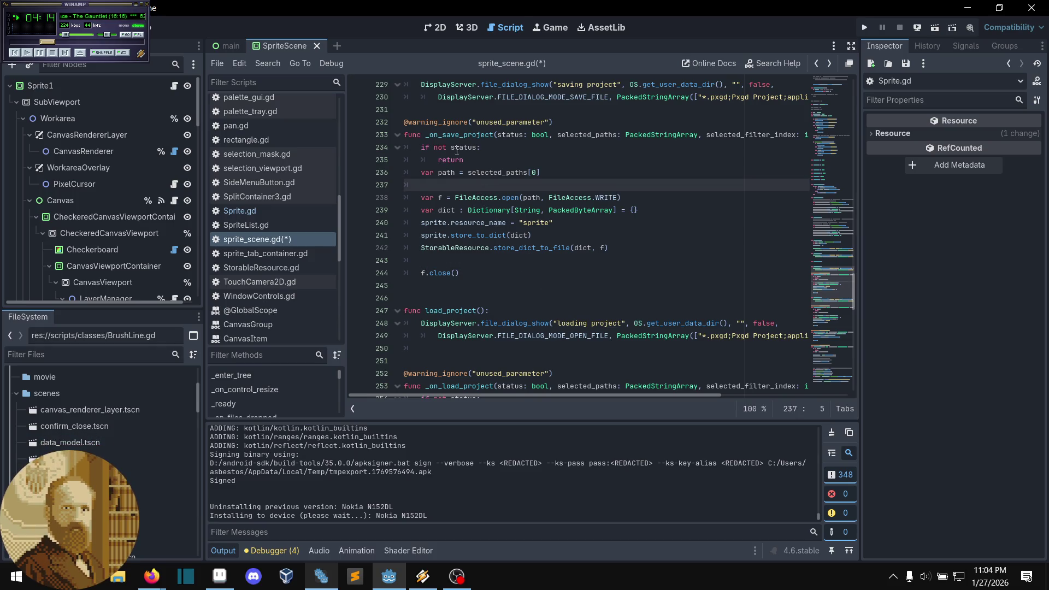
left_click(423, 146)
key("Return")
key("Up")
type("name = \"\"")
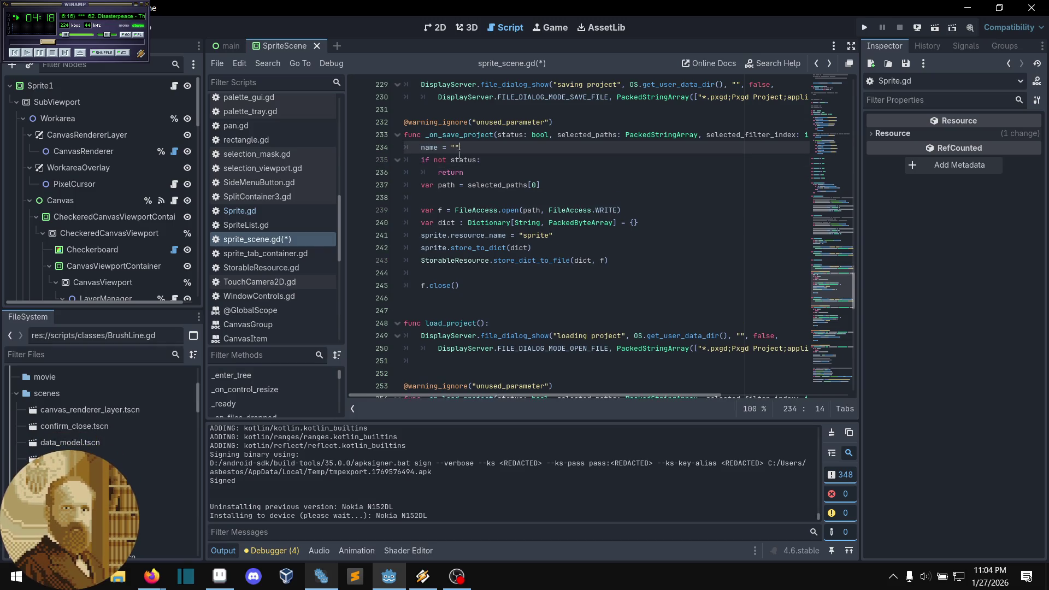
key("Left")
type("1")
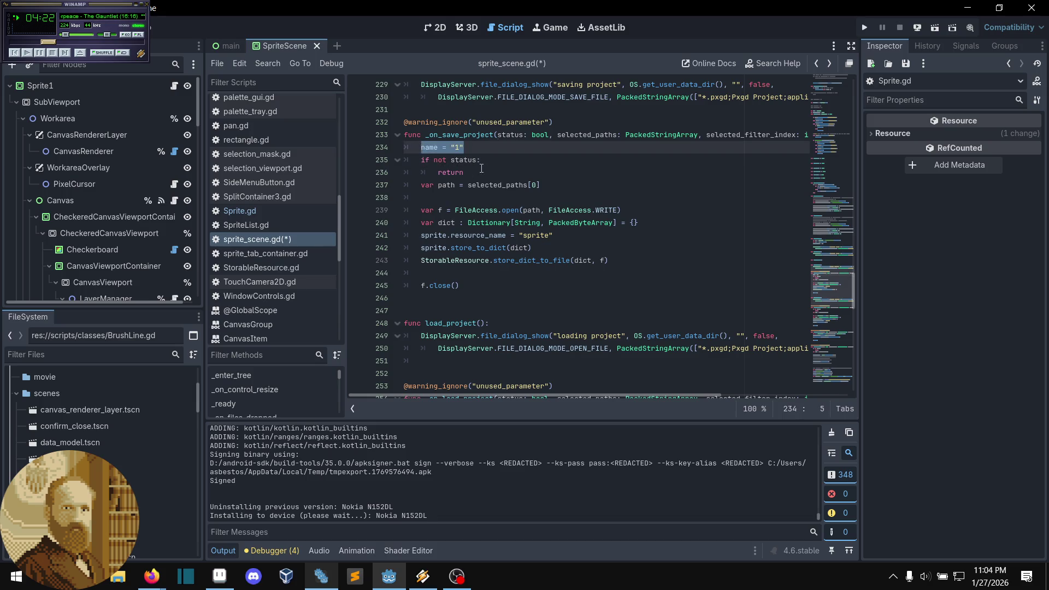
Step: Insert markers name = "2" on line 238 and name = "3" after the FileAccess.open line
left_click(495, 163)
left_click(489, 178)
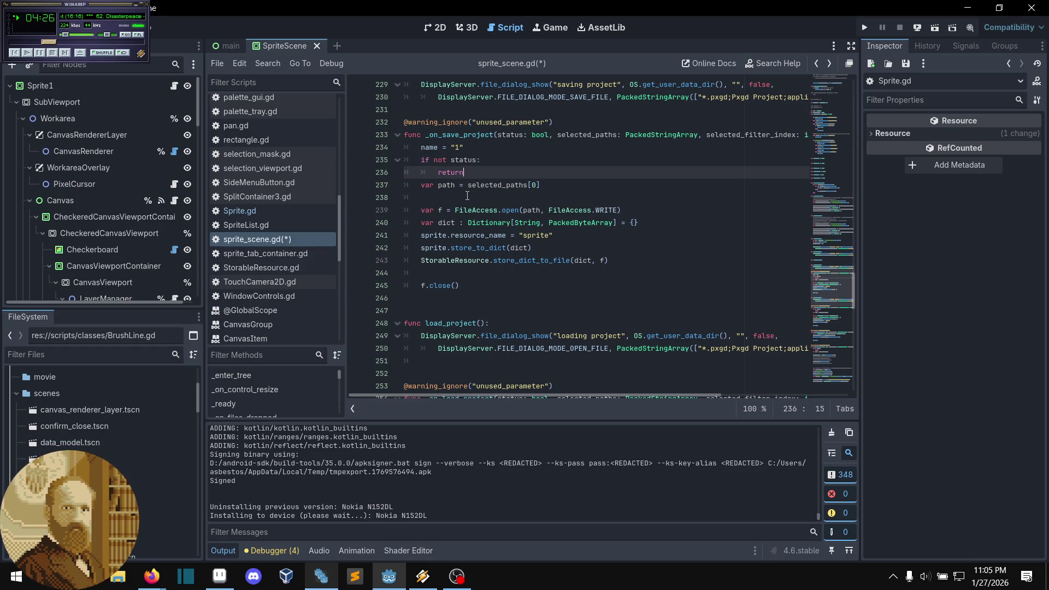
left_click(466, 196)
type("name = \"1\"")
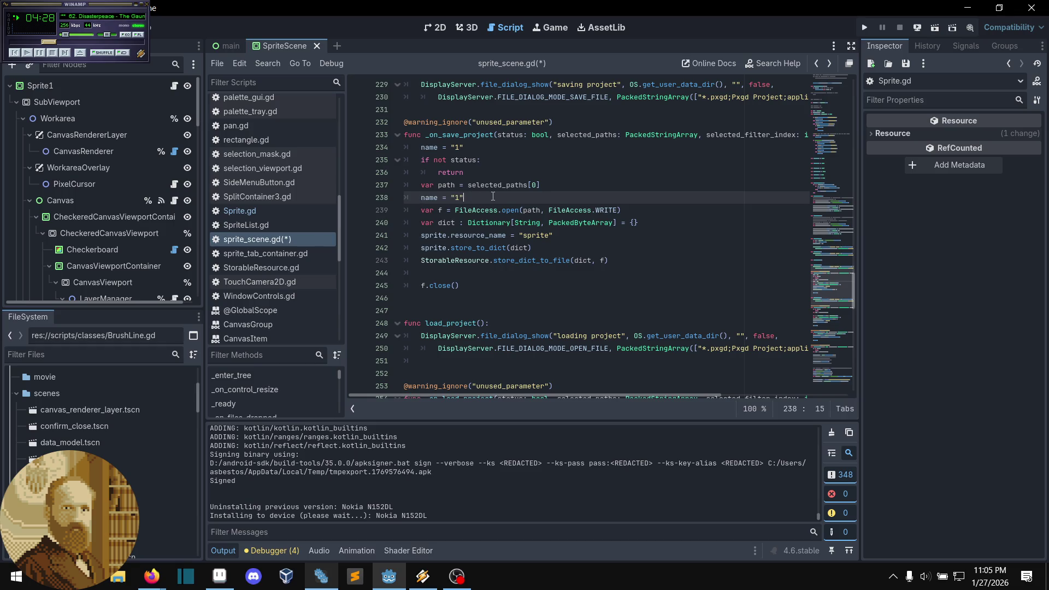
key("shift+Left")
type("2")
left_click(631, 210)
key("Return")
key("ctrl+v")
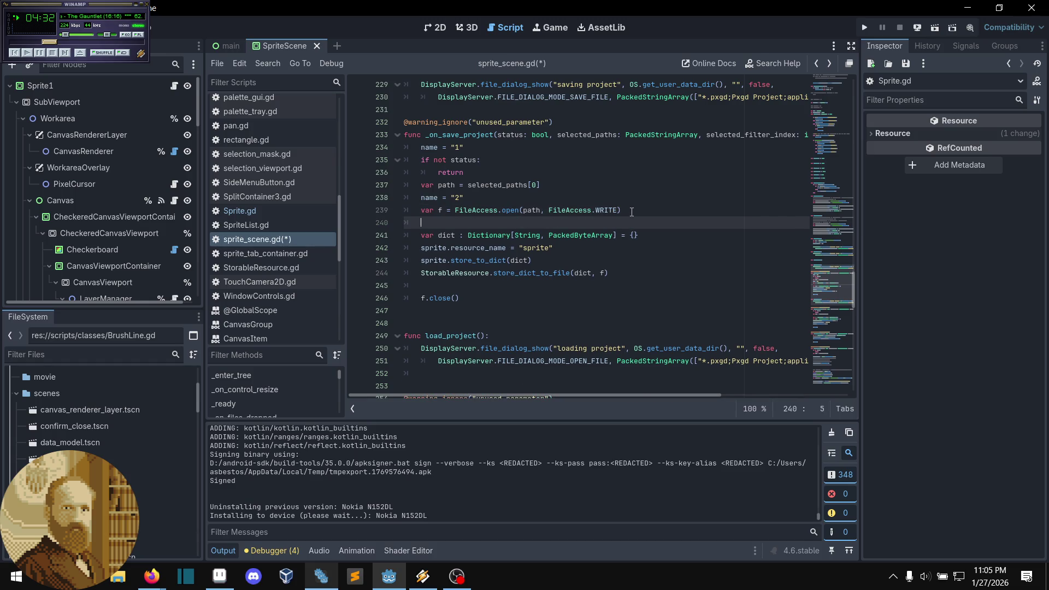
double_click(457, 222)
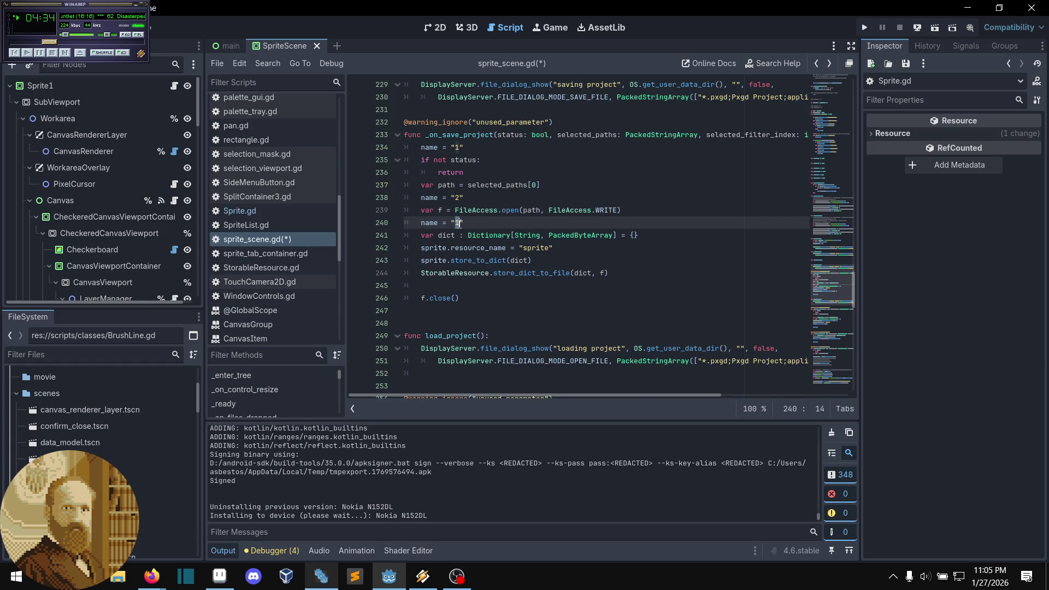
type("3")
Step: Add markers name = "4" after resource_name and name = "5" after store_to_dict
left_click(656, 236)
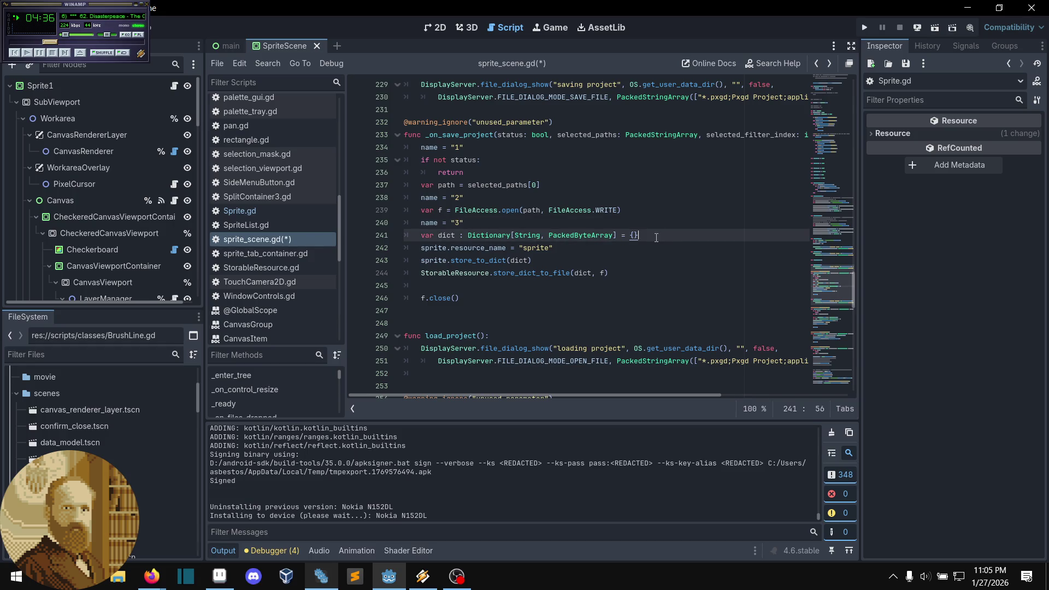
left_click(636, 251)
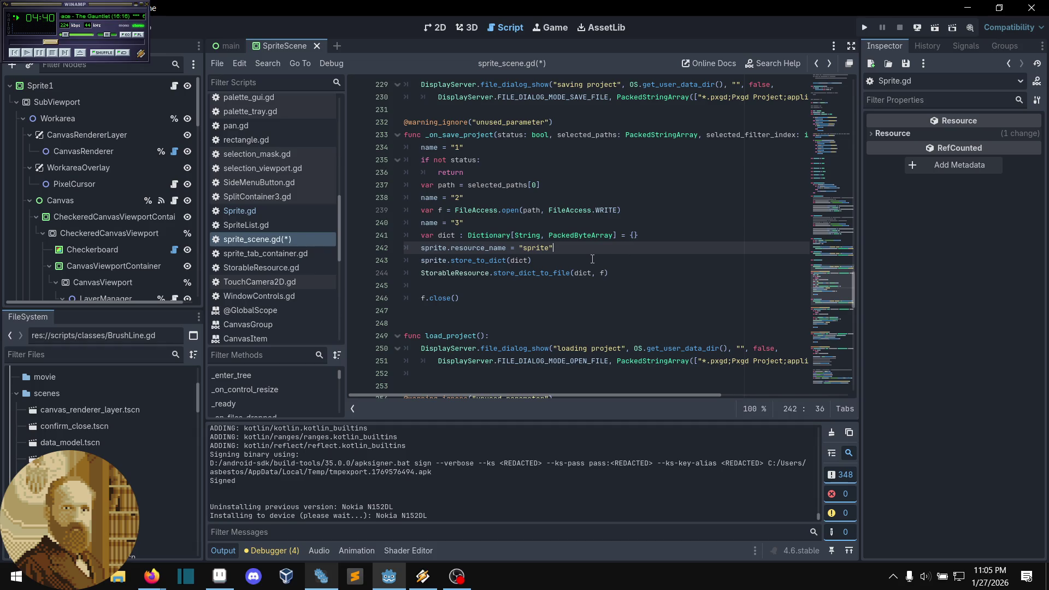
key("Return")
type("name = \"1\"")
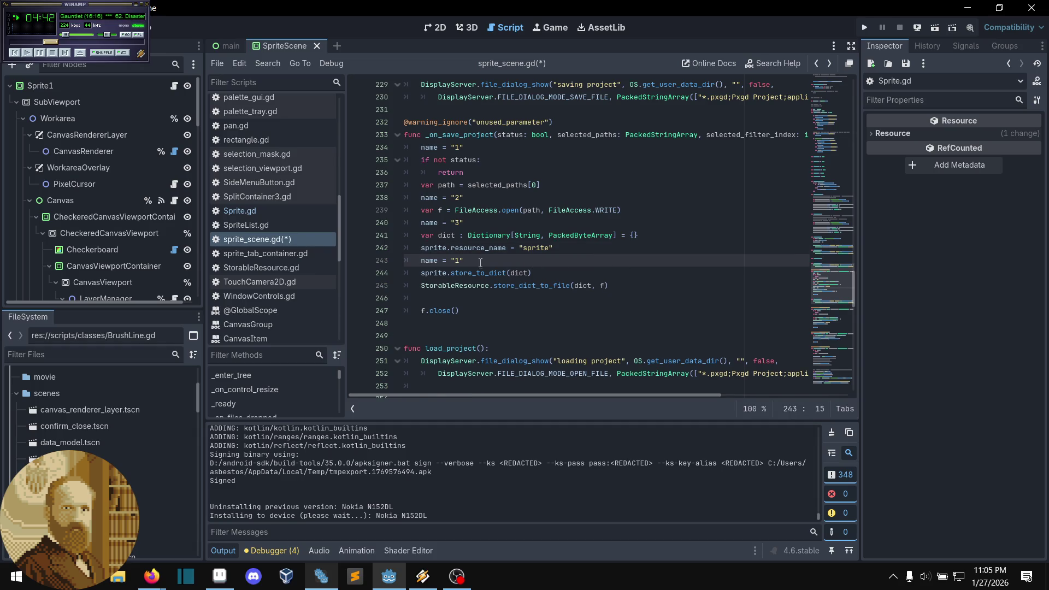
key("BackSpace")
key("BackSpace")
type("4\"")
left_click(550, 271)
key("Return")
type("name = \"1\"")
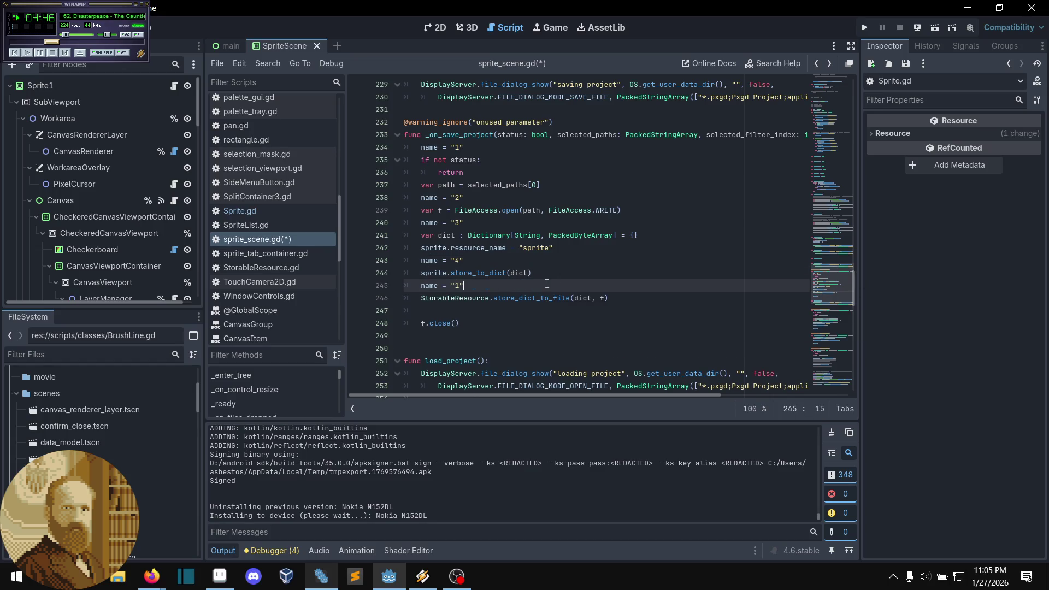
left_click(457, 286)
type("5")
Step: Add markers name = "6" before f.close() and name = "7" after it
left_click(540, 311)
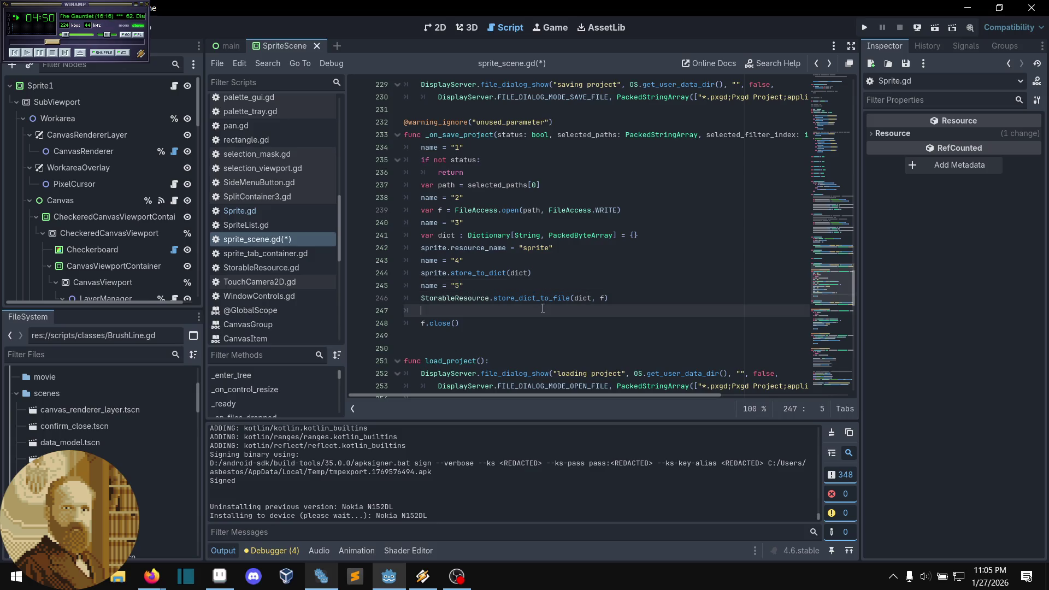
type("name = \"1\"")
double_click(457, 310)
type("6")
left_click(487, 322)
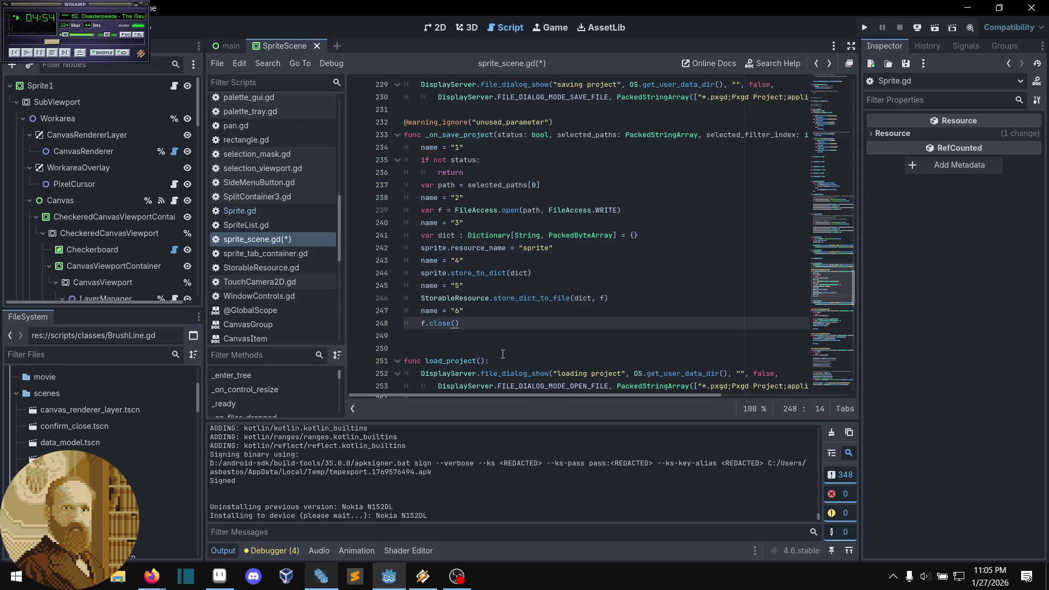
key("Return")
key("ctrl+v")
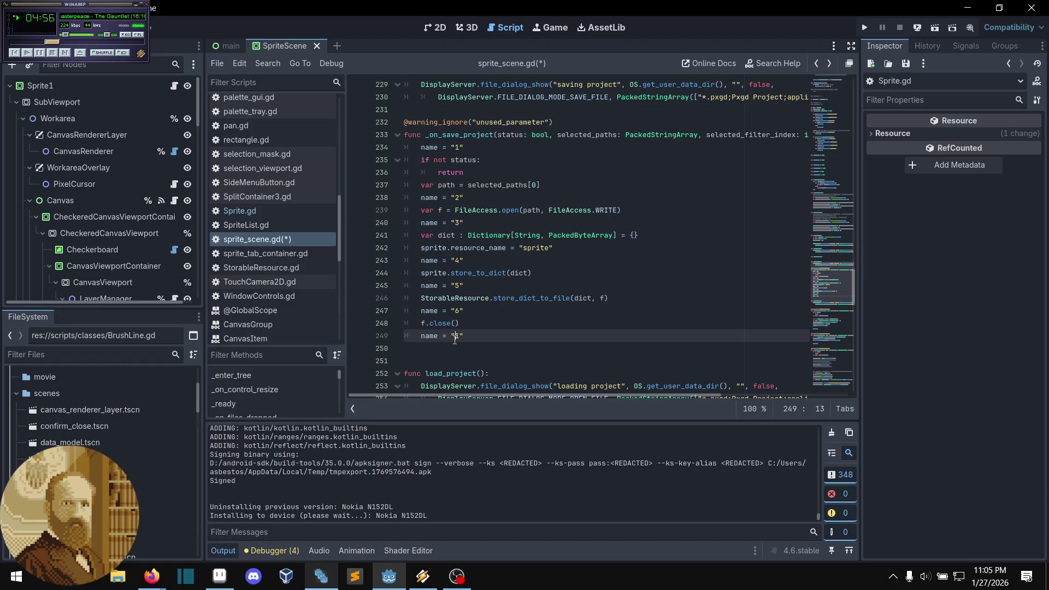
key("shift+Left")
type("7")
Step: Save sprite_scene.gd and run the project on the Nokia N152DL via Remote Deploy
left_click(523, 326)
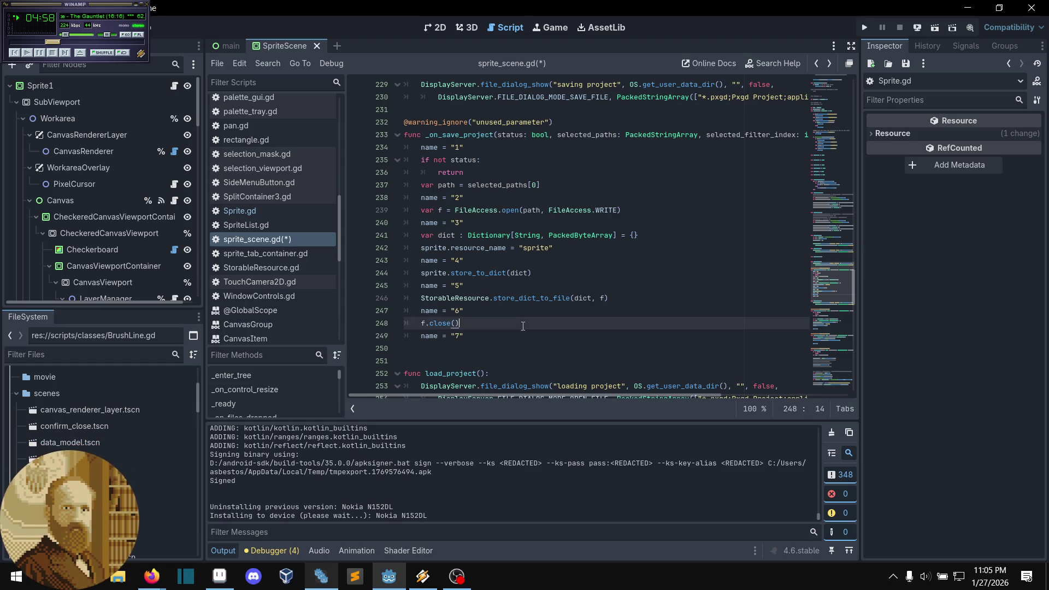
key("ctrl+s")
left_click(629, 256)
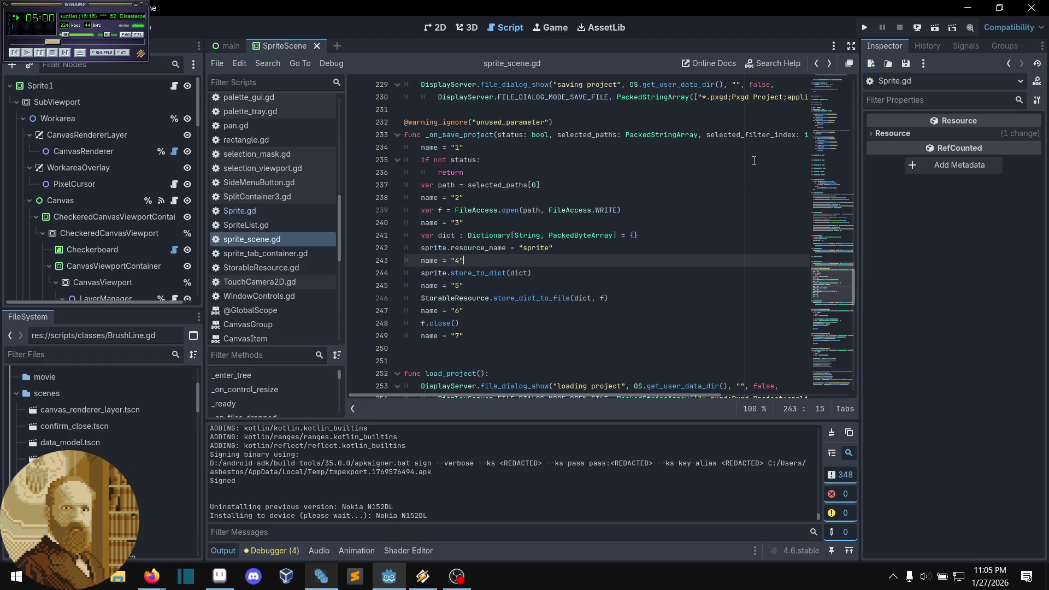
left_click(917, 27)
left_click(933, 71)
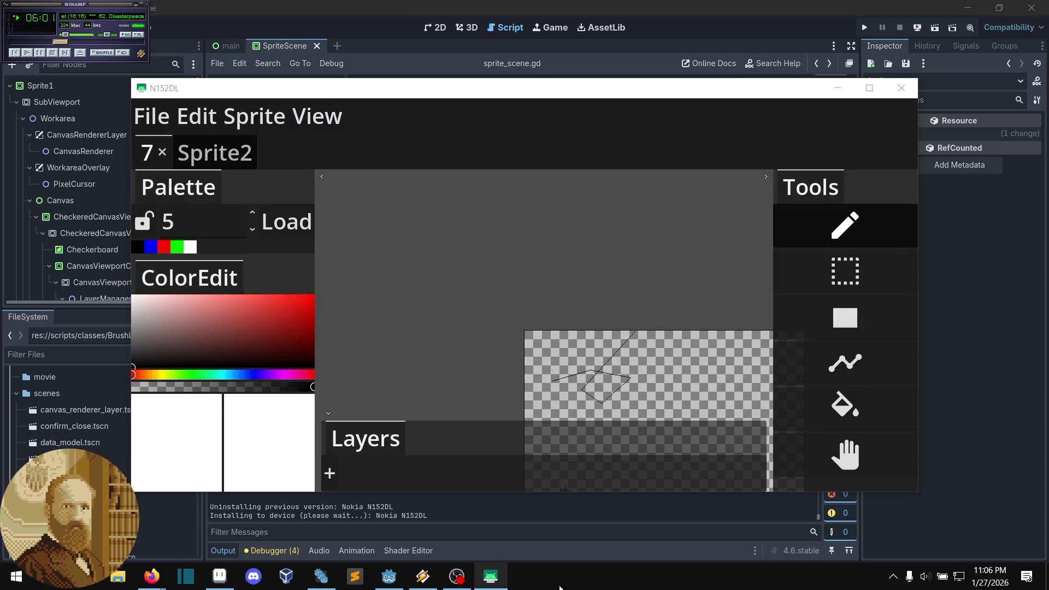
Step: Bring the Godot editor back to the front with the caret at the end of line 249
left_click(929, 414)
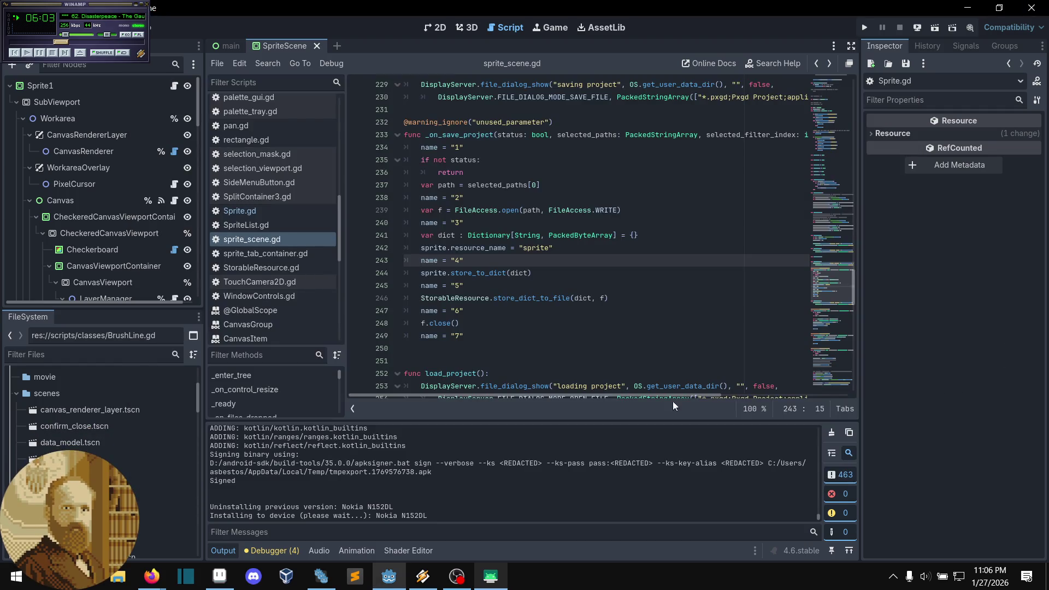
left_click(545, 337)
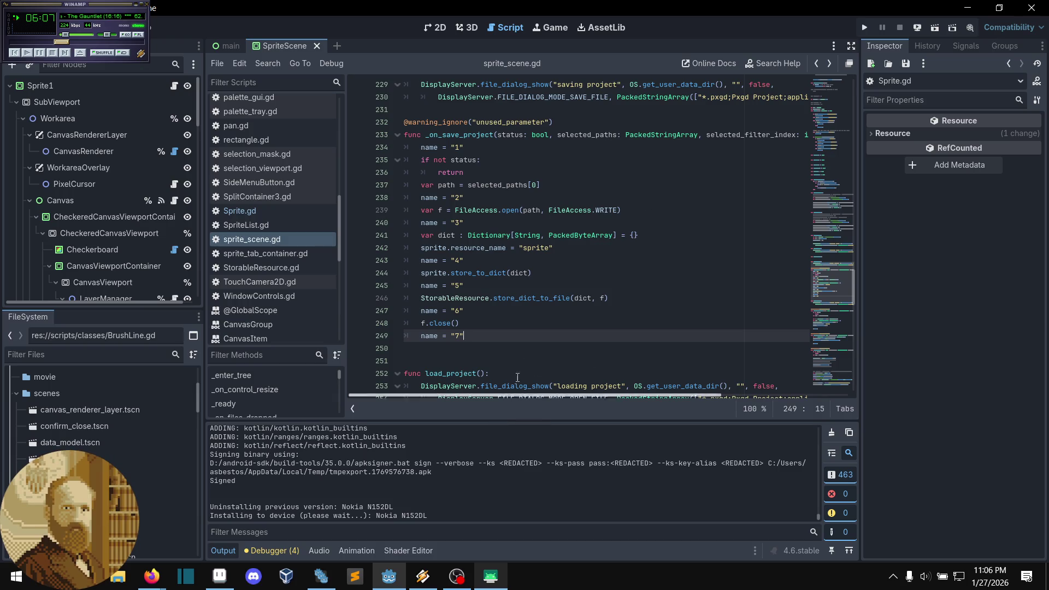
key("alt+Left")
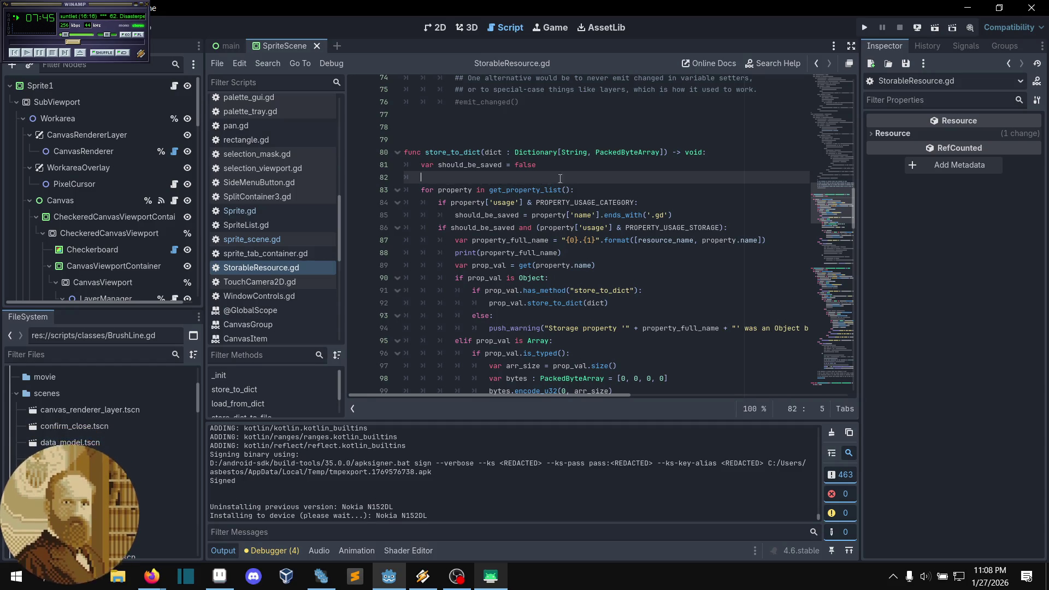
left_click(273, 243)
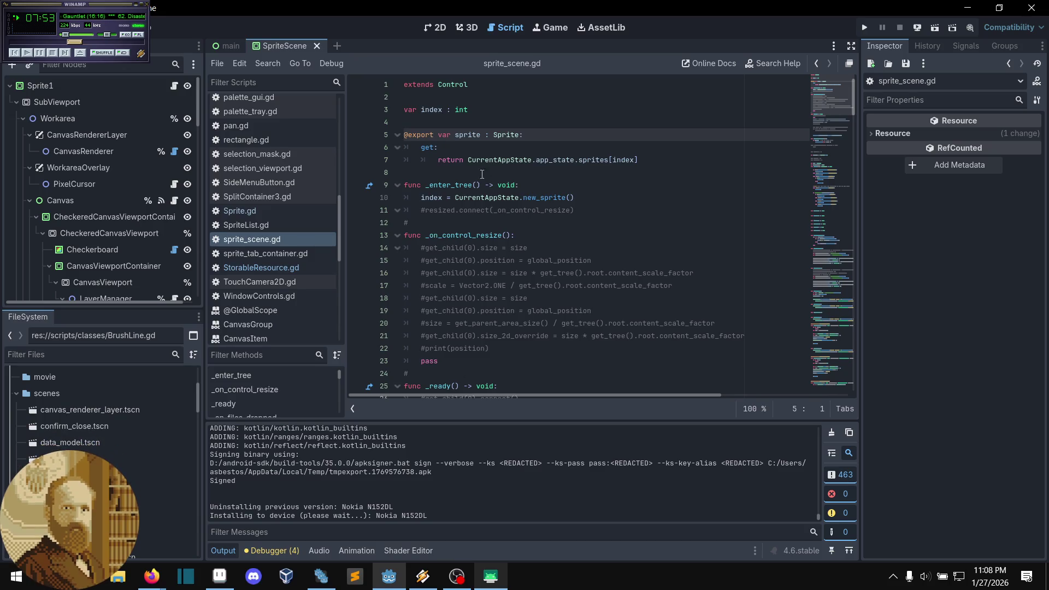
Step: Ctrl+click sprites in sprite_scene.gd's sprite getter to jump to its declaration in AppState.gd
left_click(518, 151)
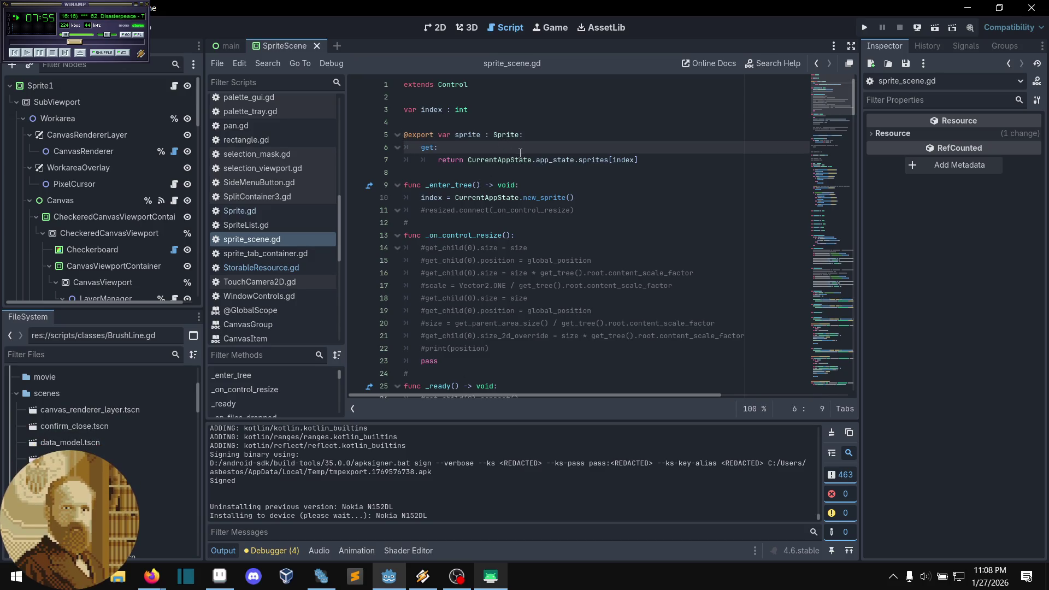
left_click(591, 161, "ctrl")
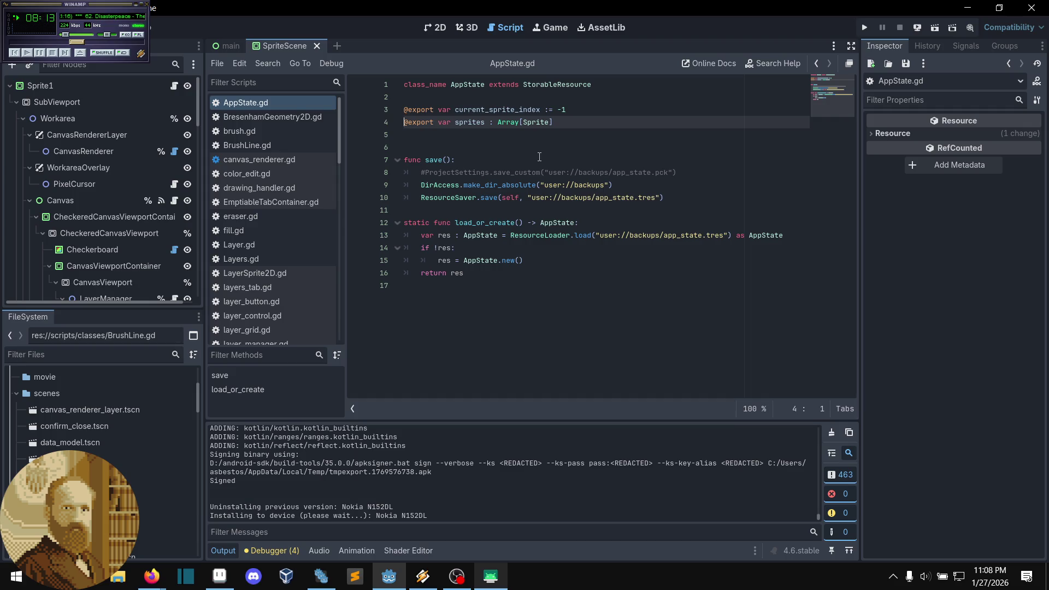
Step: Return to sprite_scene.gd and jump again to the sprites declaration in AppState.gd
key("alt+Left")
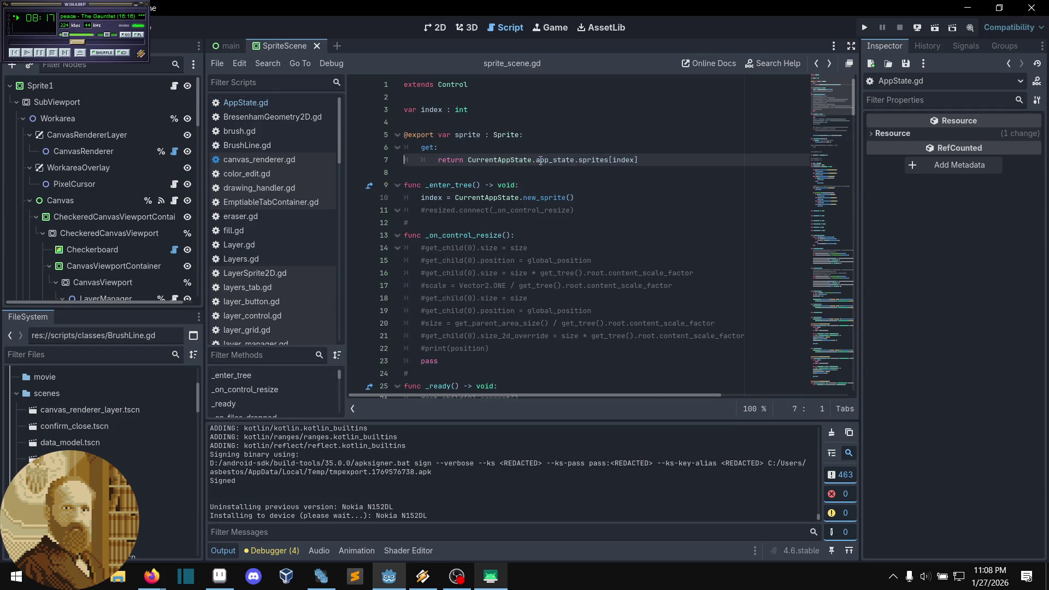
left_click(520, 174)
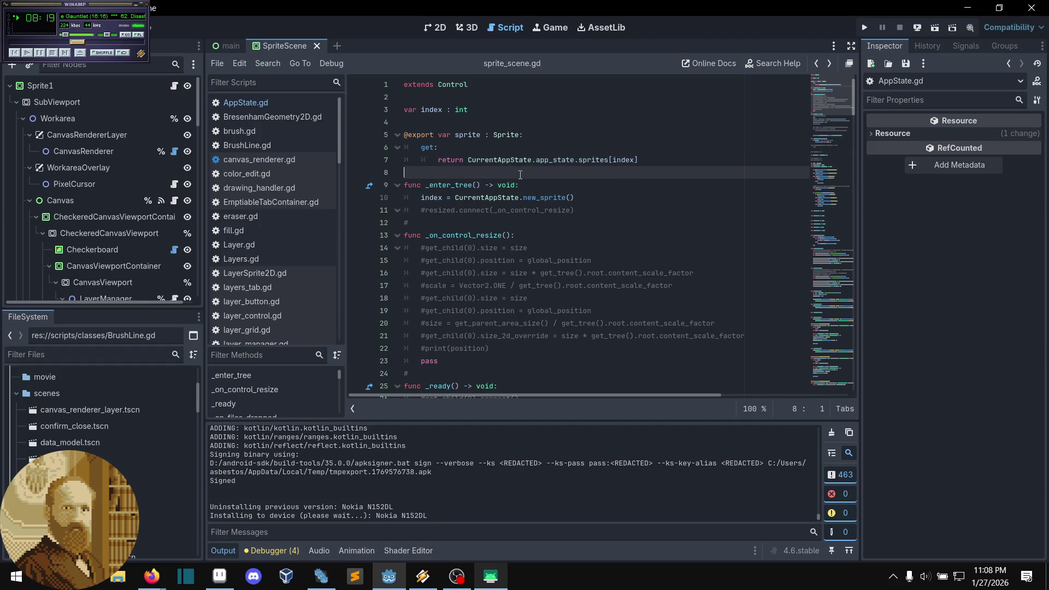
left_click_drag(609, 159, 566, 162)
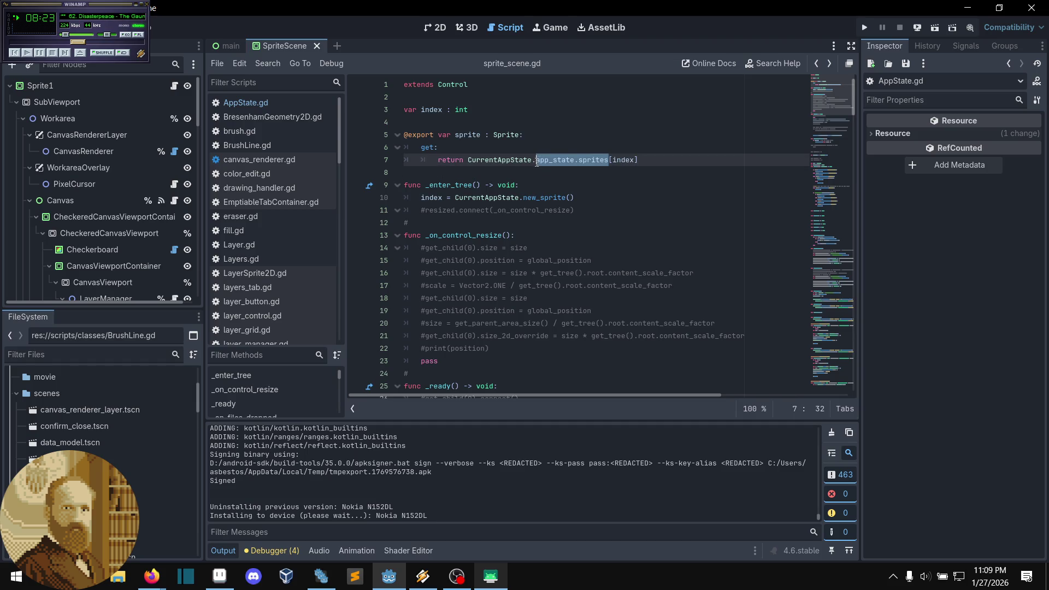
key("Up")
left_click(594, 160, "ctrl")
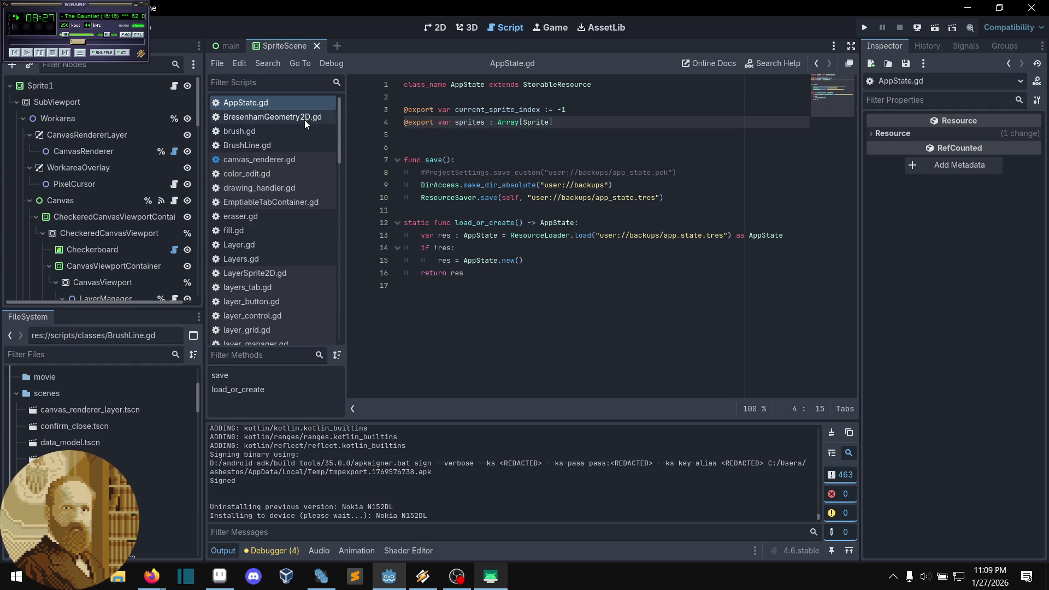
left_click(495, 123)
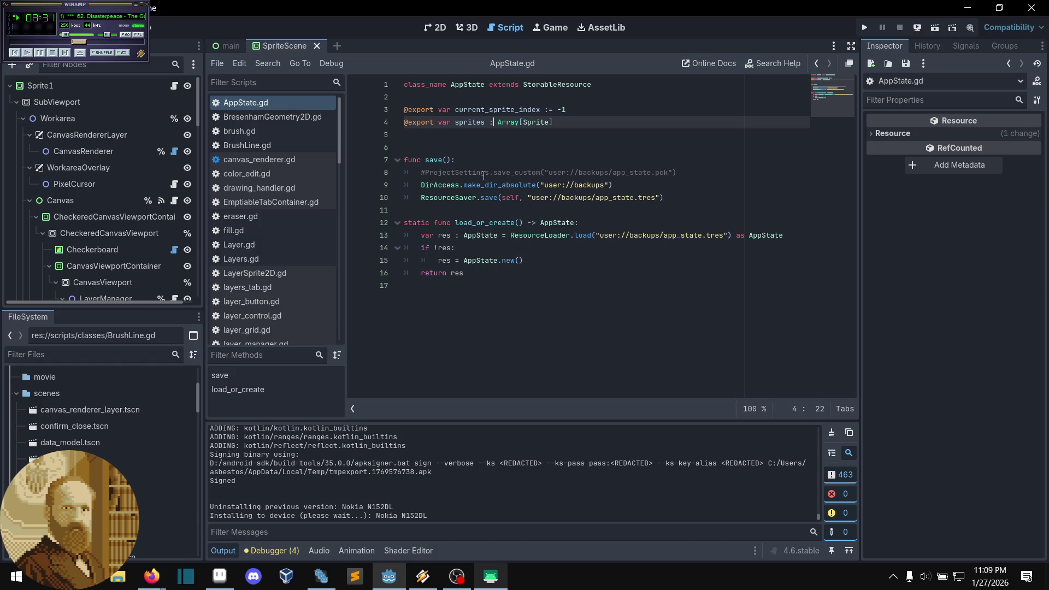
left_click(475, 134)
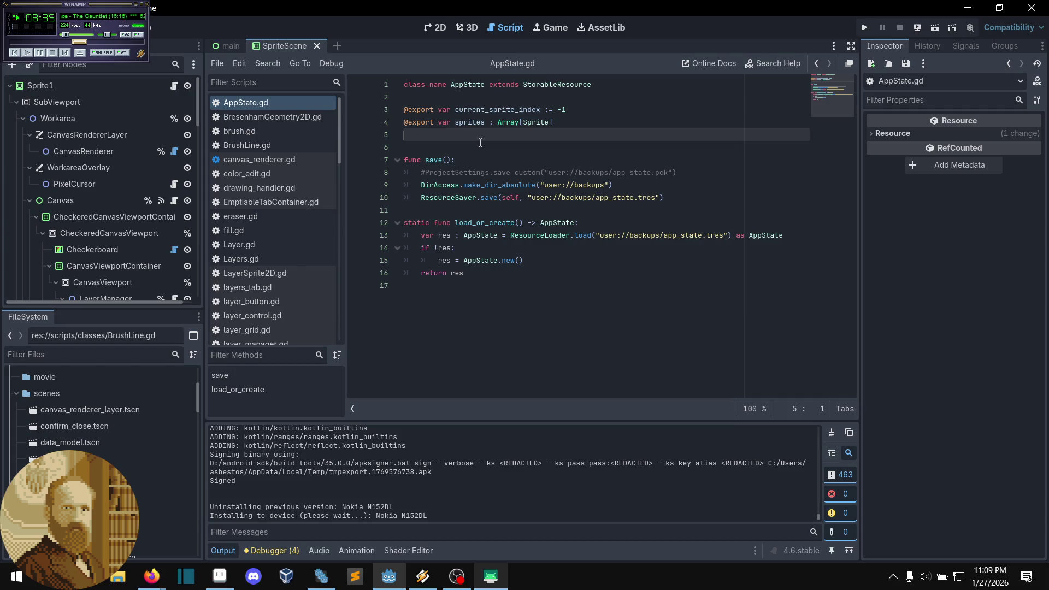
Step: Inspect the load_or_create function line in AppState.gd
left_click(484, 222)
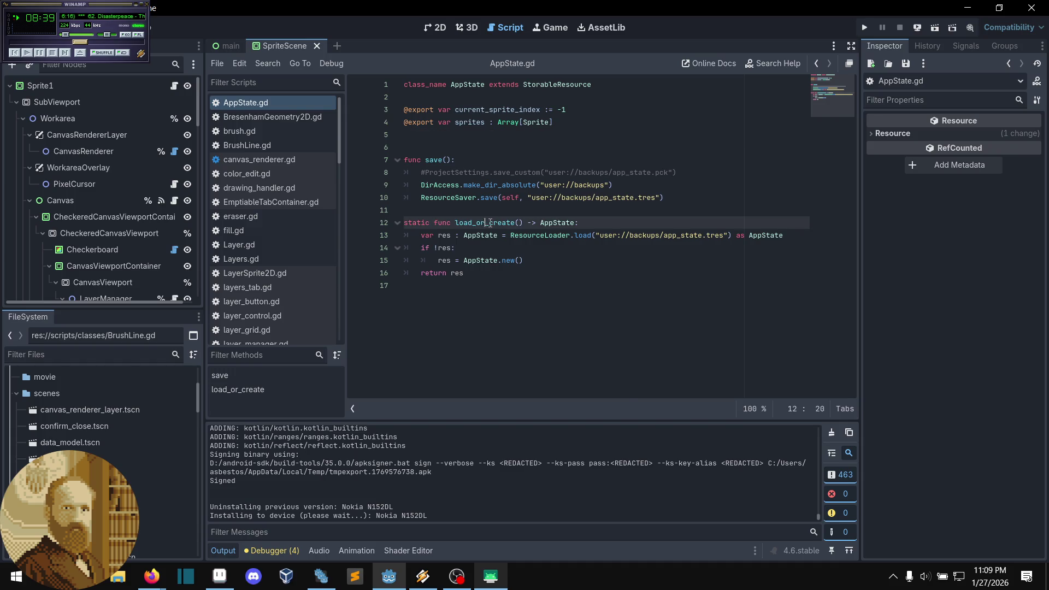
right_click(490, 222)
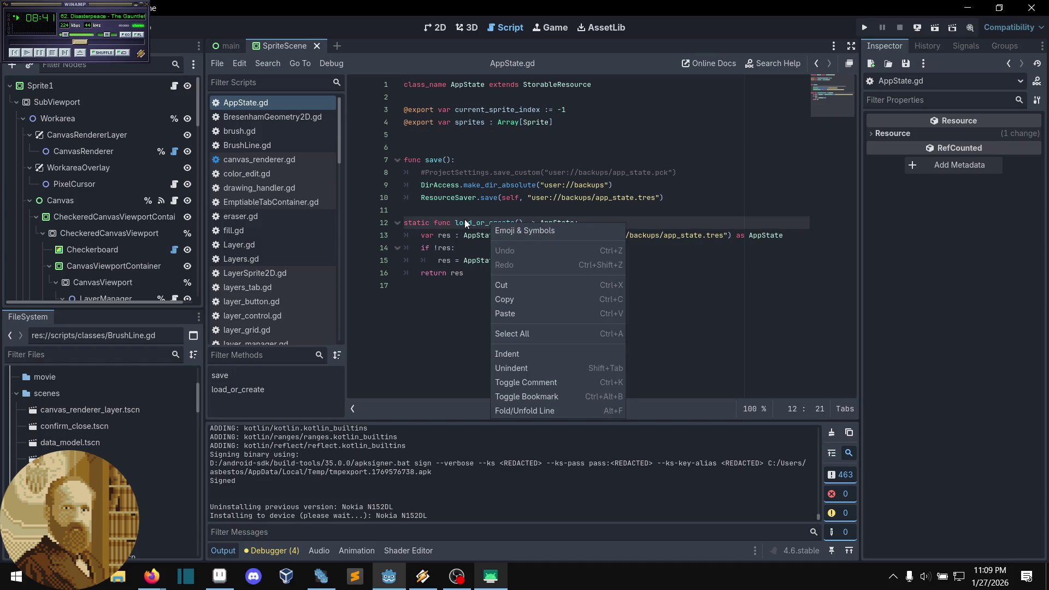
left_click(465, 223)
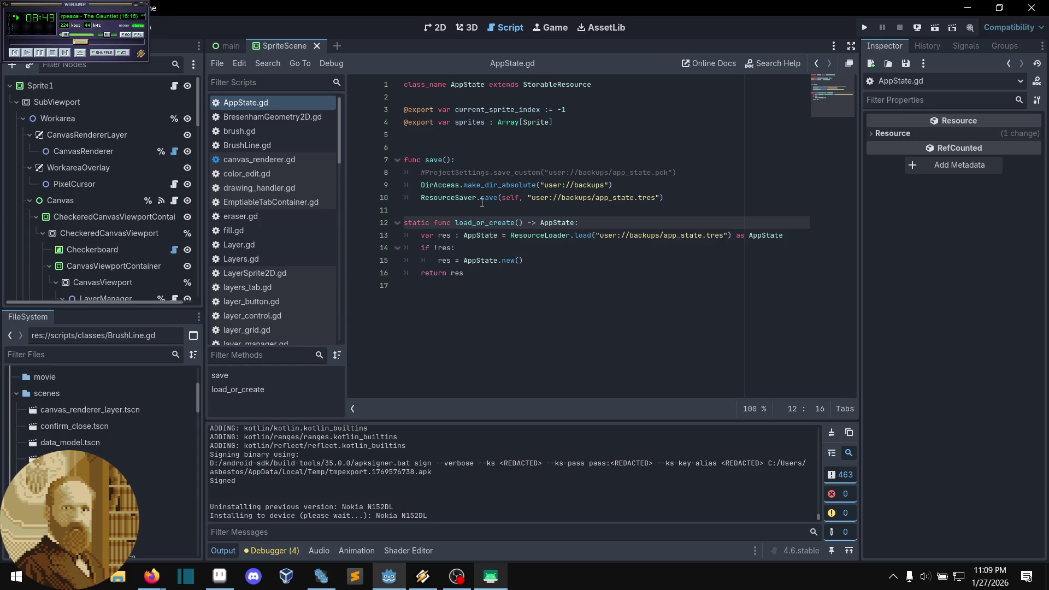
left_click(482, 202)
left_click(481, 206)
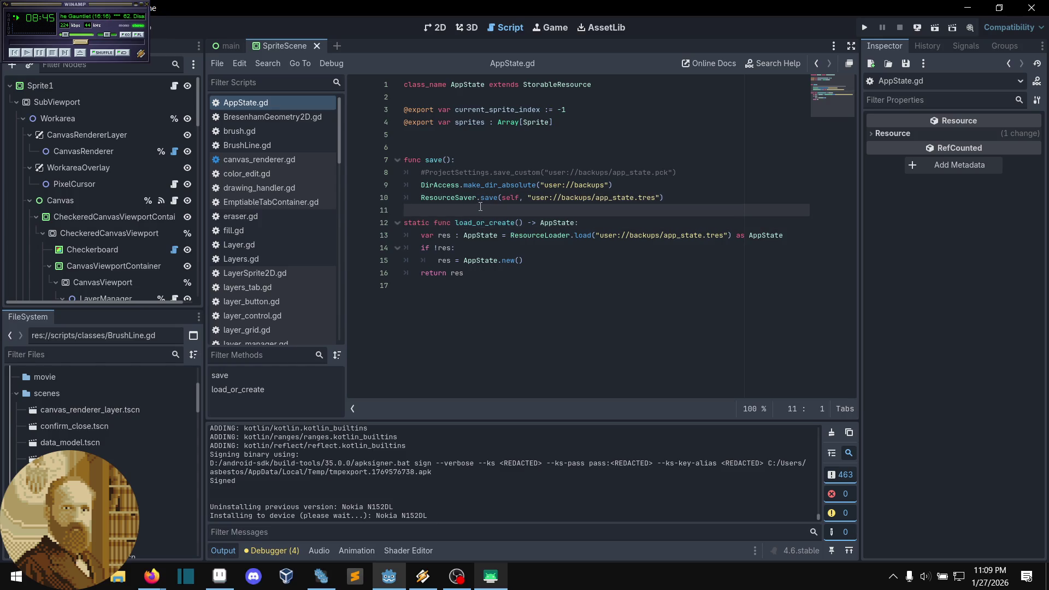
mouse_move(468, 198)
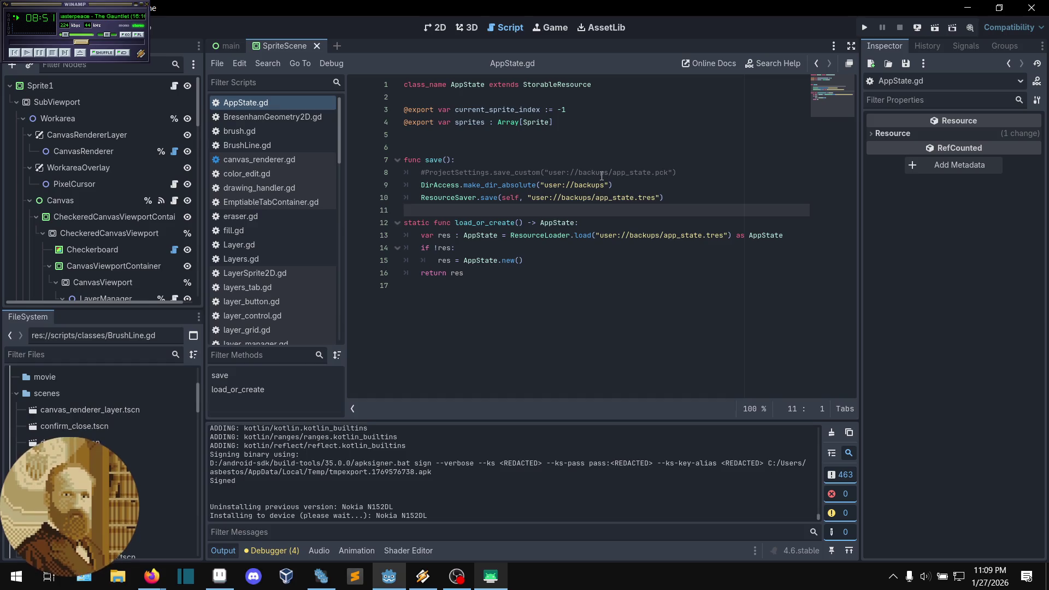
left_click_drag(458, 202, 457, 173)
left_click(460, 209)
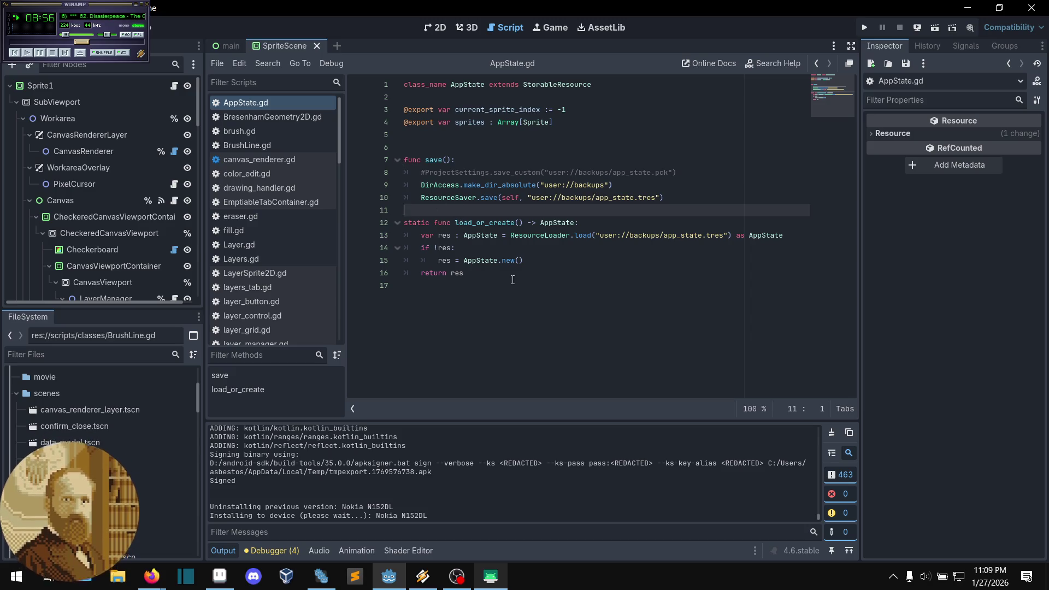
Step: Review lines 8–16 of AppState.gd, including load_or_create's AppState return type
left_click_drag(495, 275, 473, 178)
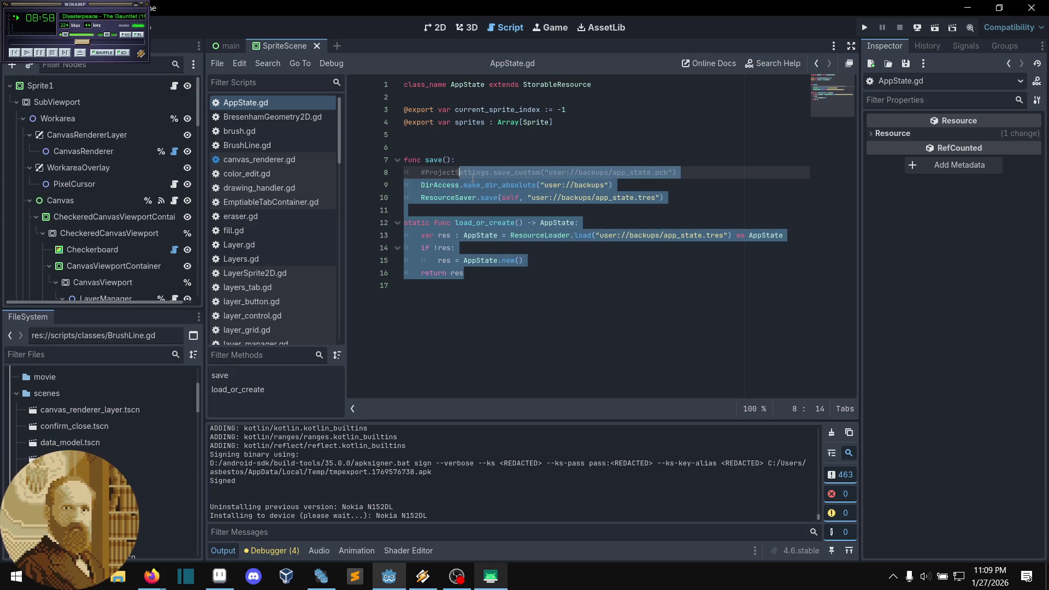
left_click(488, 172)
left_click(477, 223)
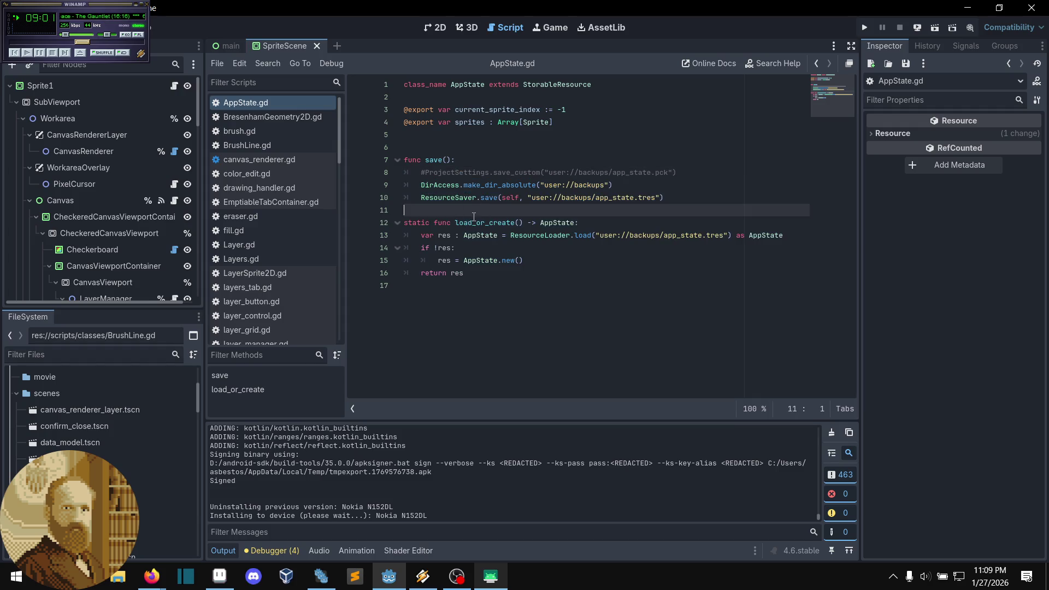
double_click(477, 223)
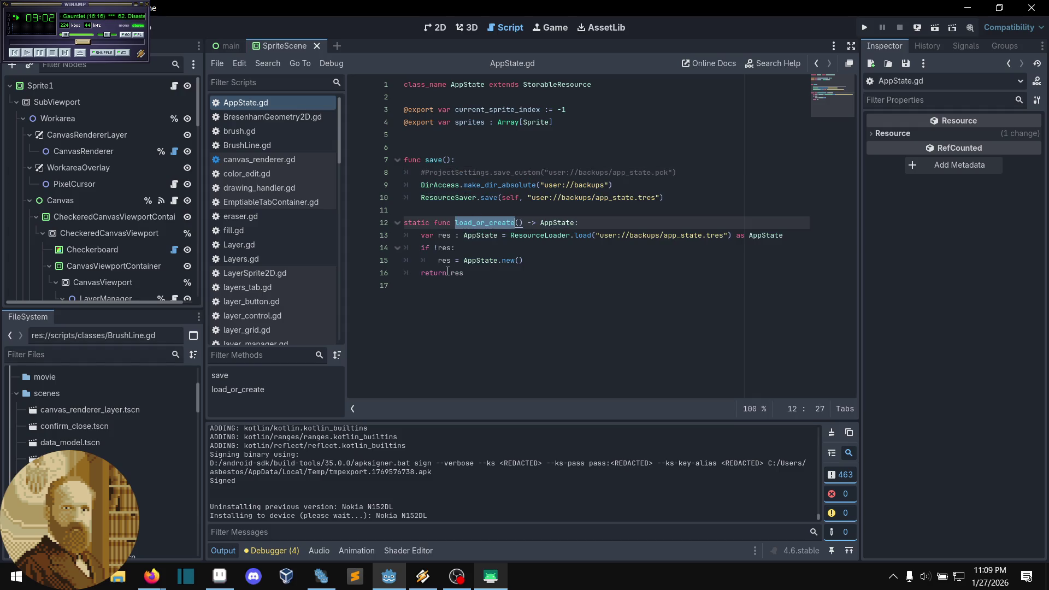
key("Up")
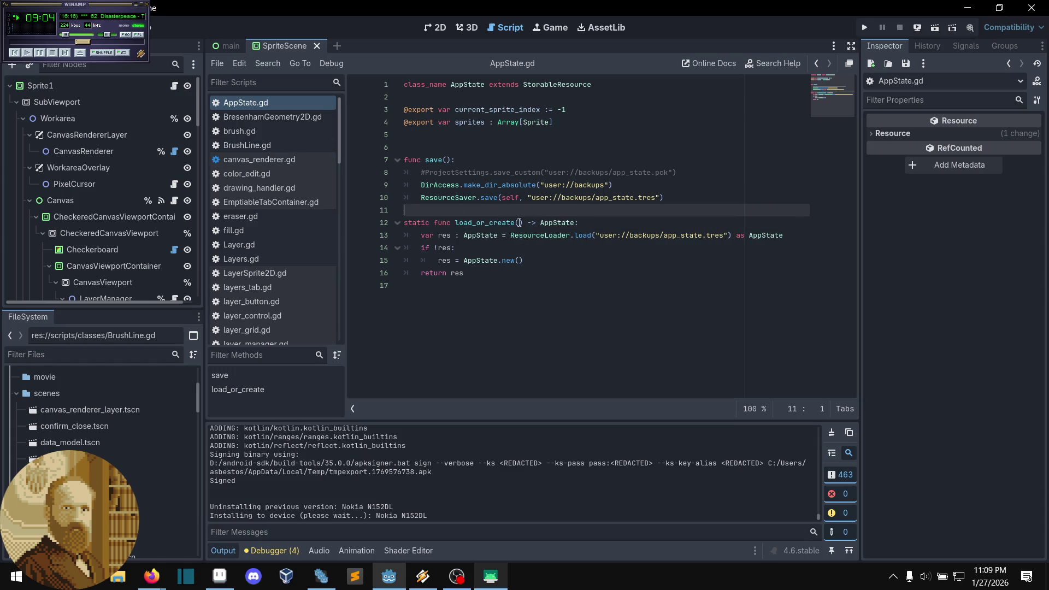
left_click(489, 236)
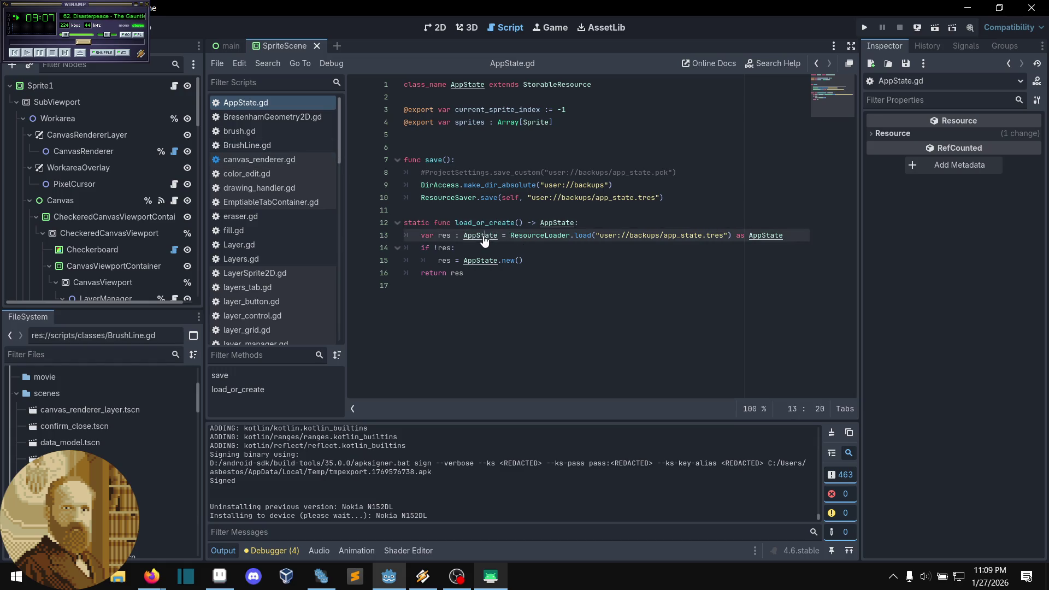
left_click(559, 223)
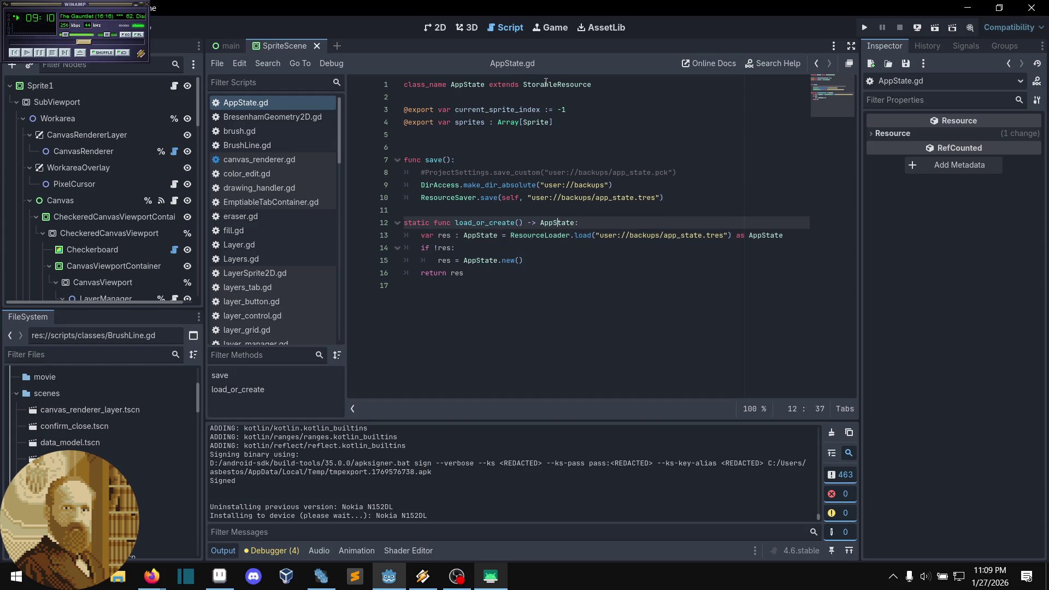
left_click(403, 135)
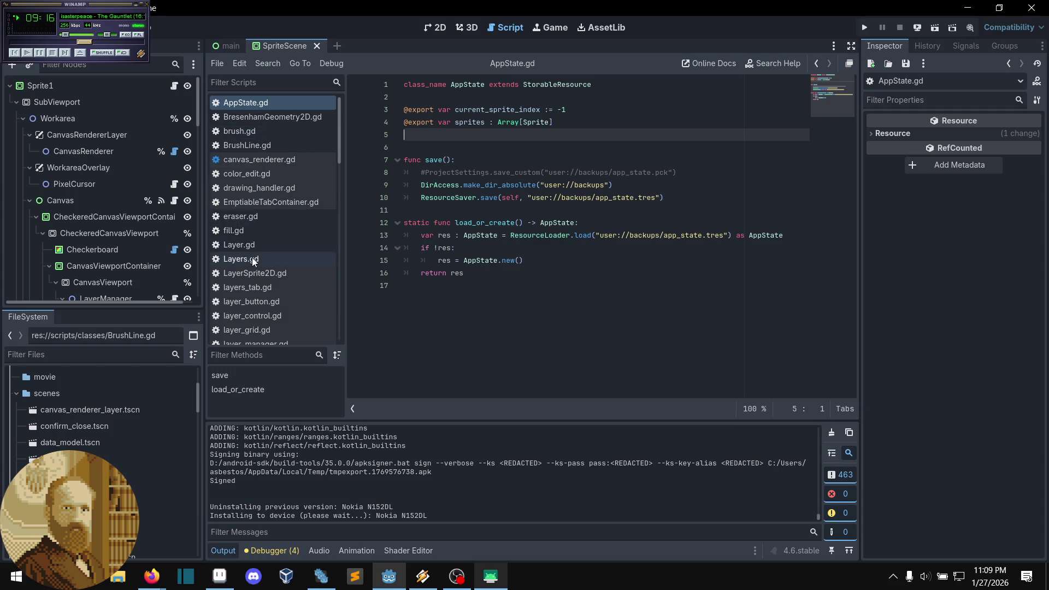
Step: Go back to sprite_scene.gd and Ctrl+click new_sprite to open its definition in CurrentAppState.gd
key("alt+Left")
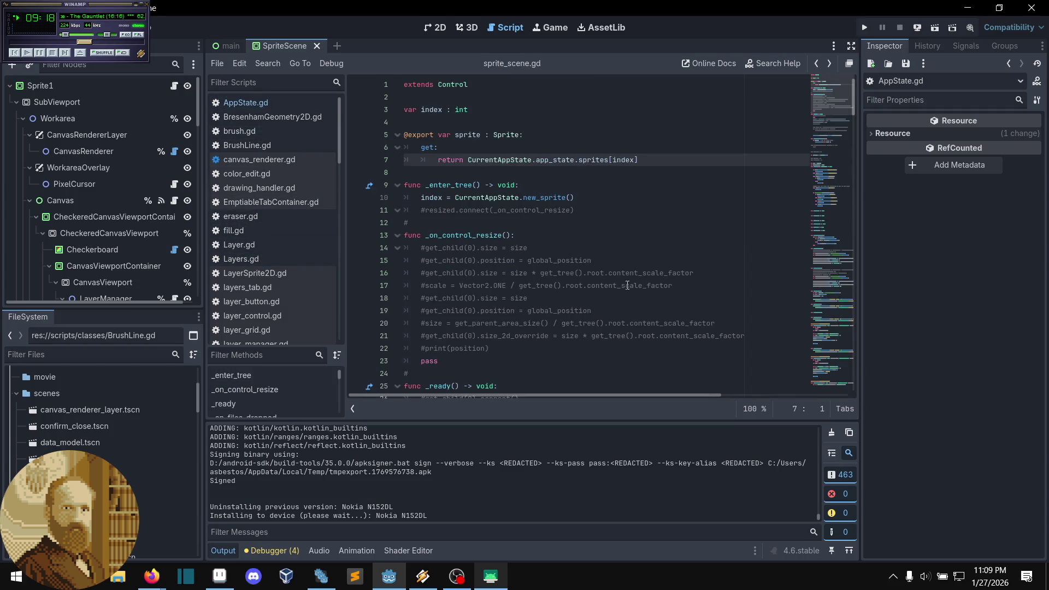
scroll(638, 293, "down", 1)
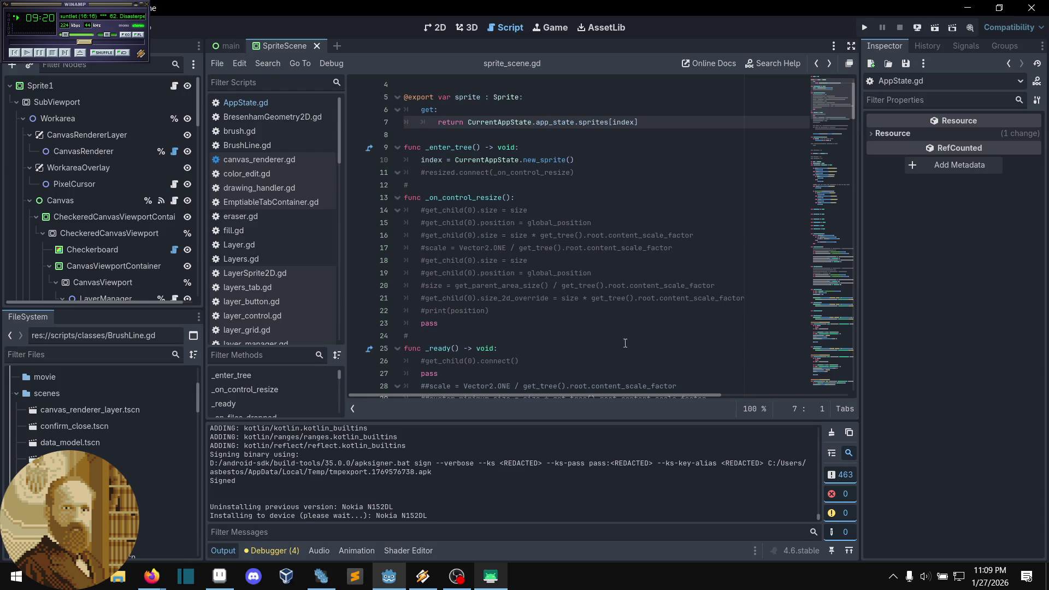
left_click(544, 164, "ctrl")
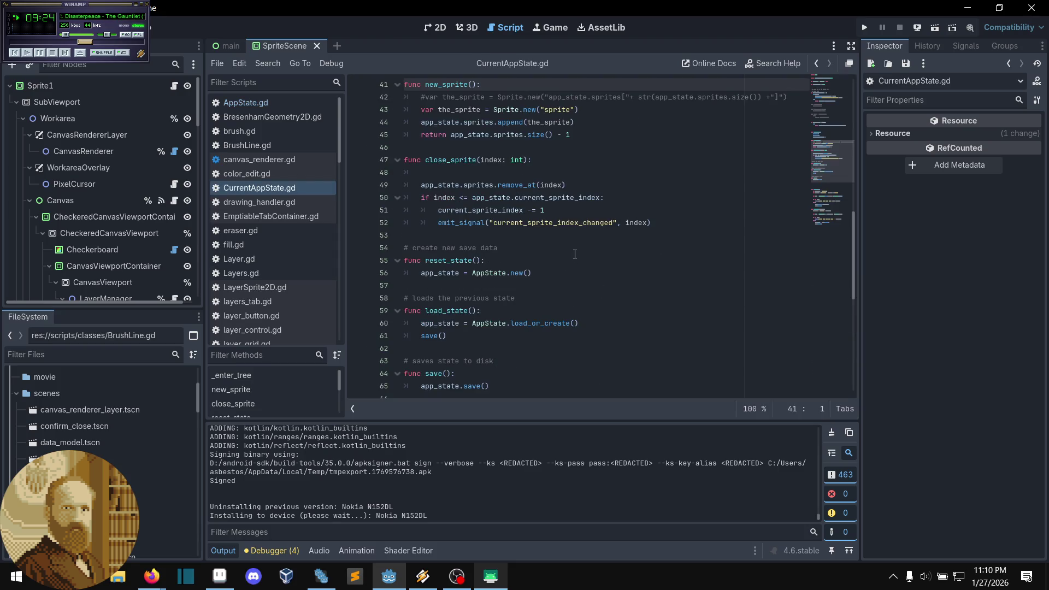
scroll(576, 256, "up", 13)
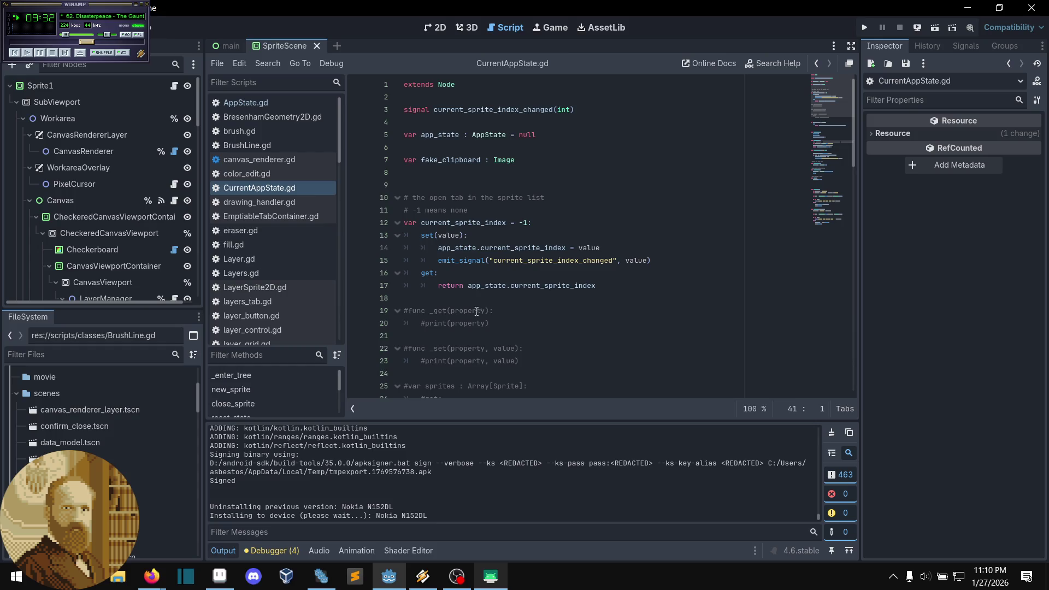
key("ctrl+Home")
scroll(479, 273, "down", 4)
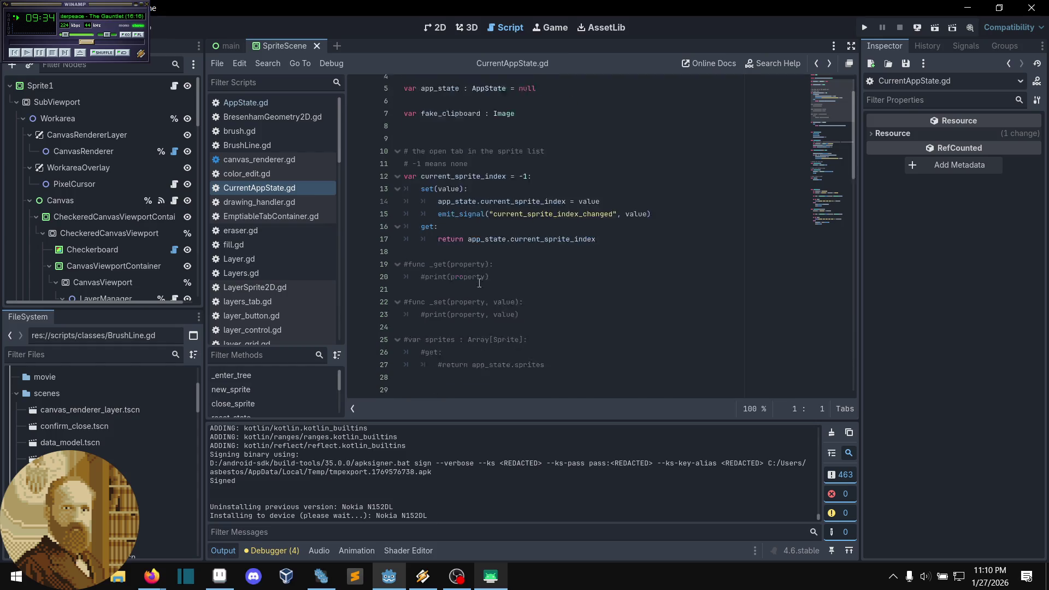
scroll(548, 310, "down", 1)
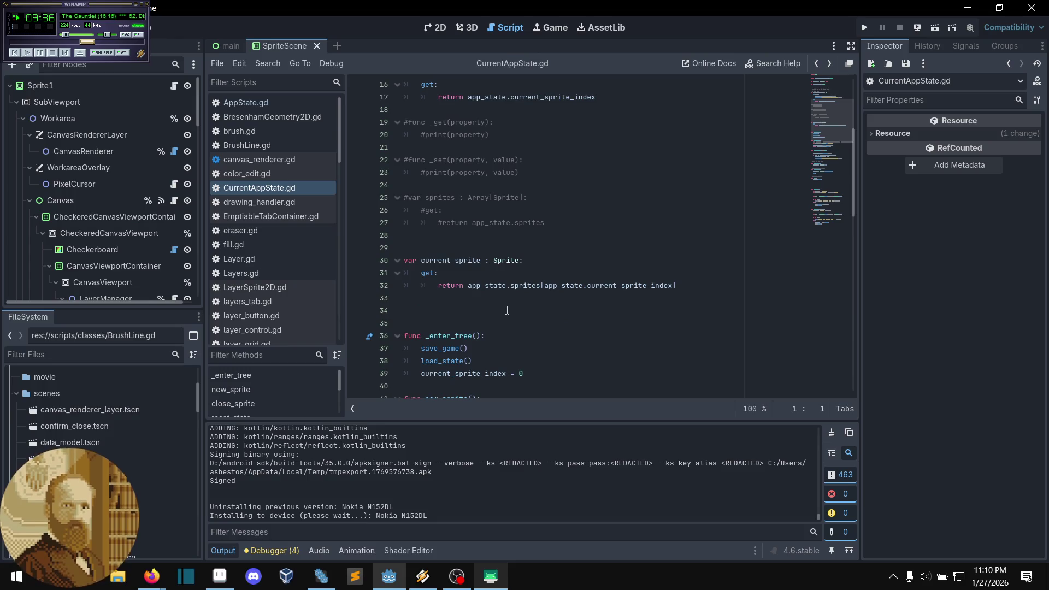
scroll(524, 311, "up", 4)
scroll(509, 311, "up", 1)
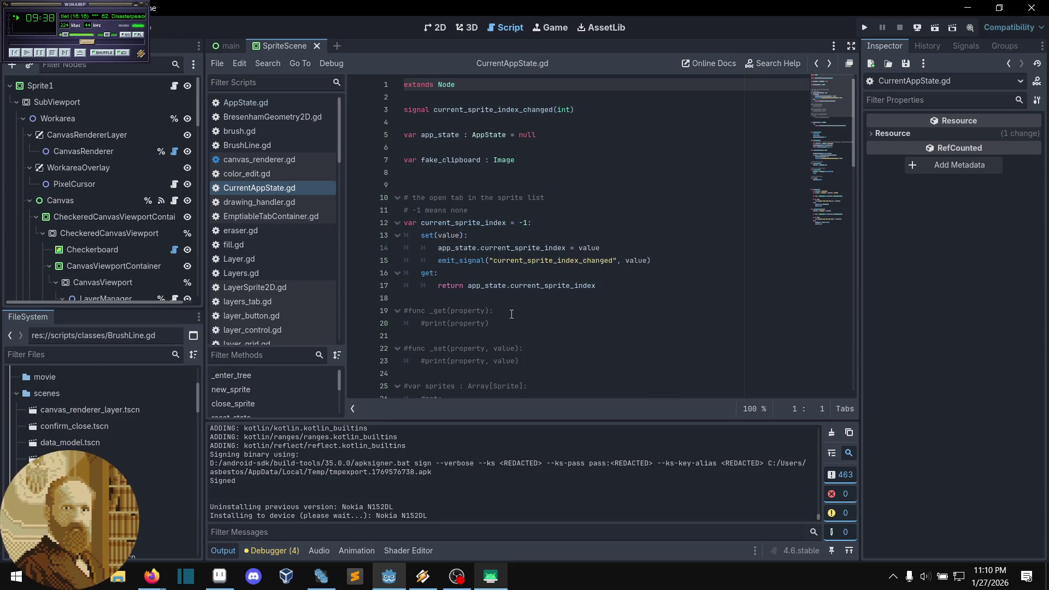
scroll(512, 313, "down", 3)
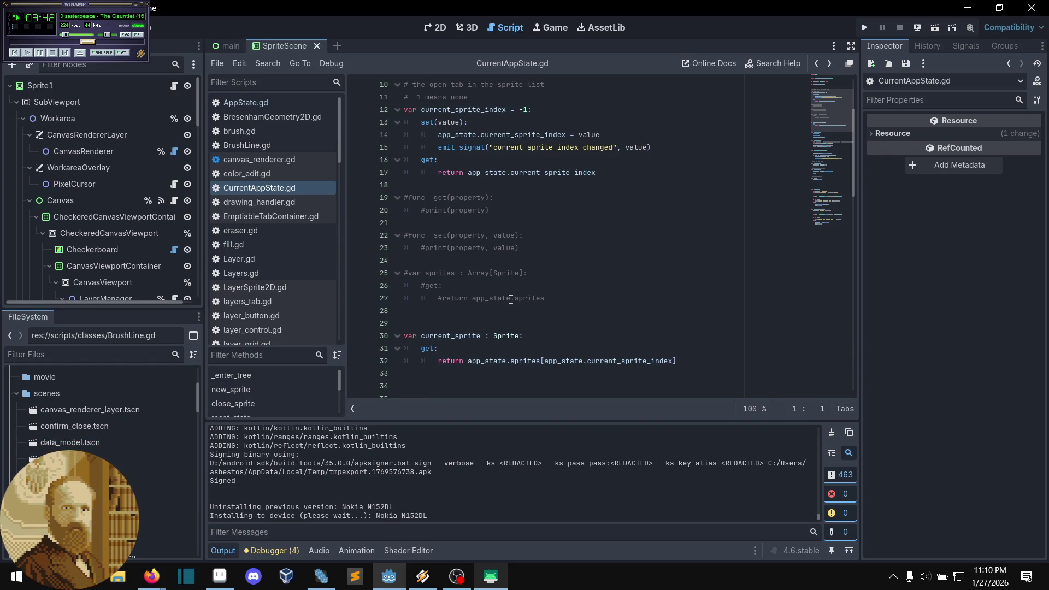
scroll(584, 321, "down", 3)
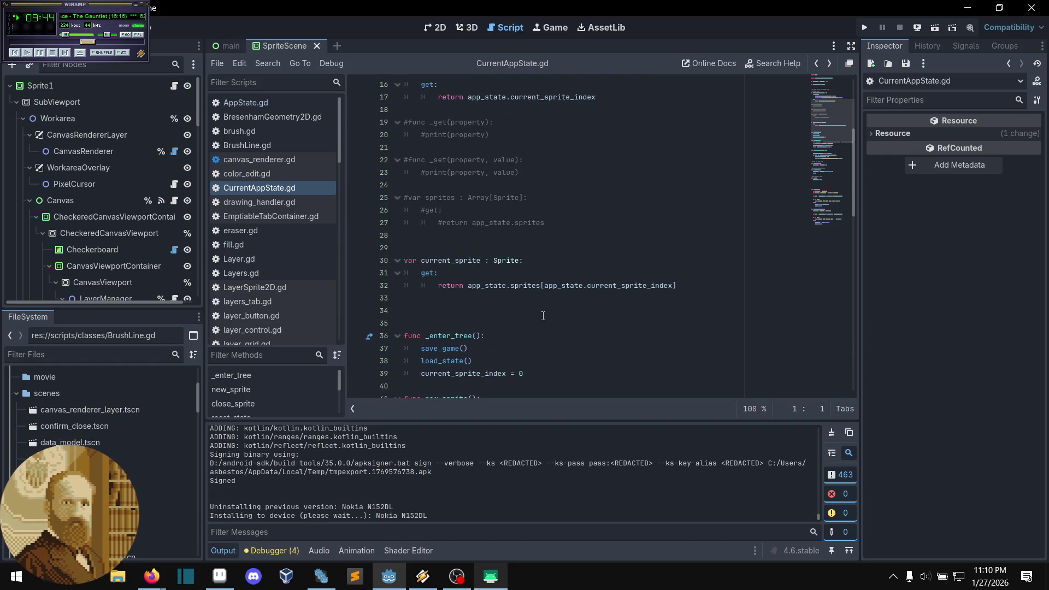
scroll(538, 320, "up", 2)
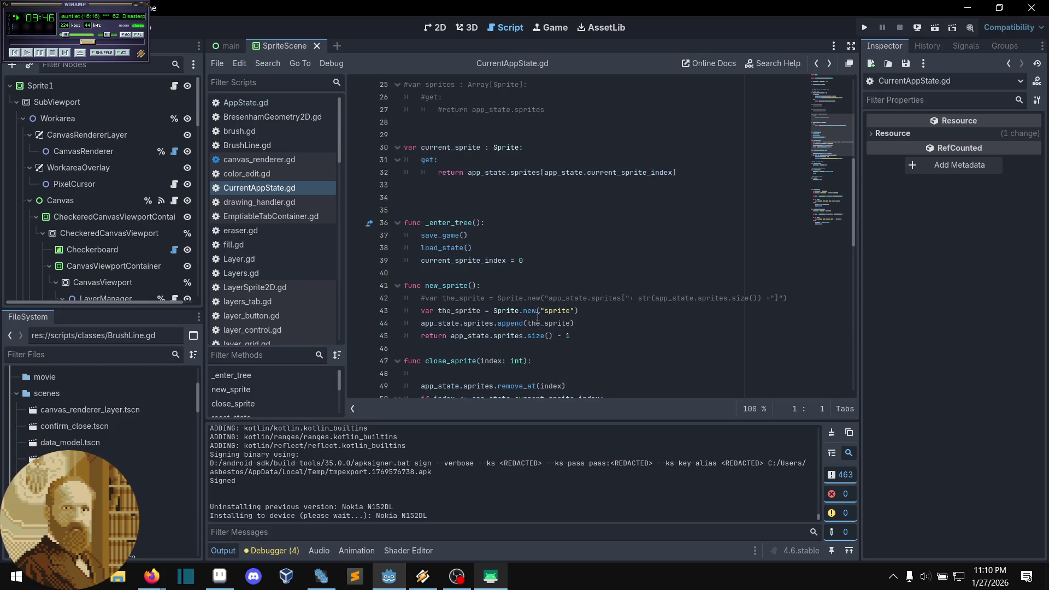
scroll(536, 313, "up", 4)
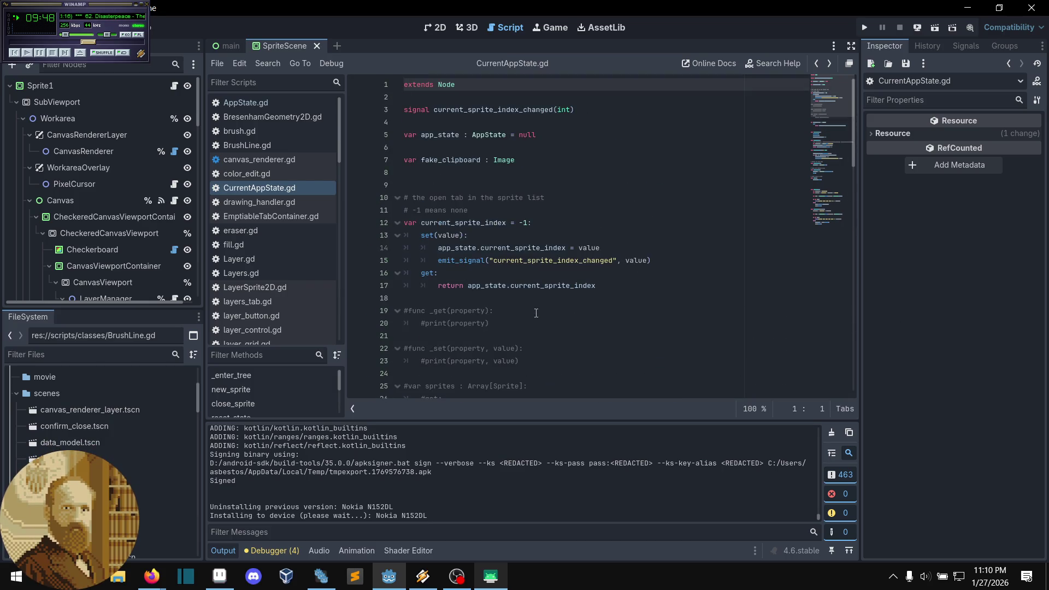
scroll(543, 321, "down", 1)
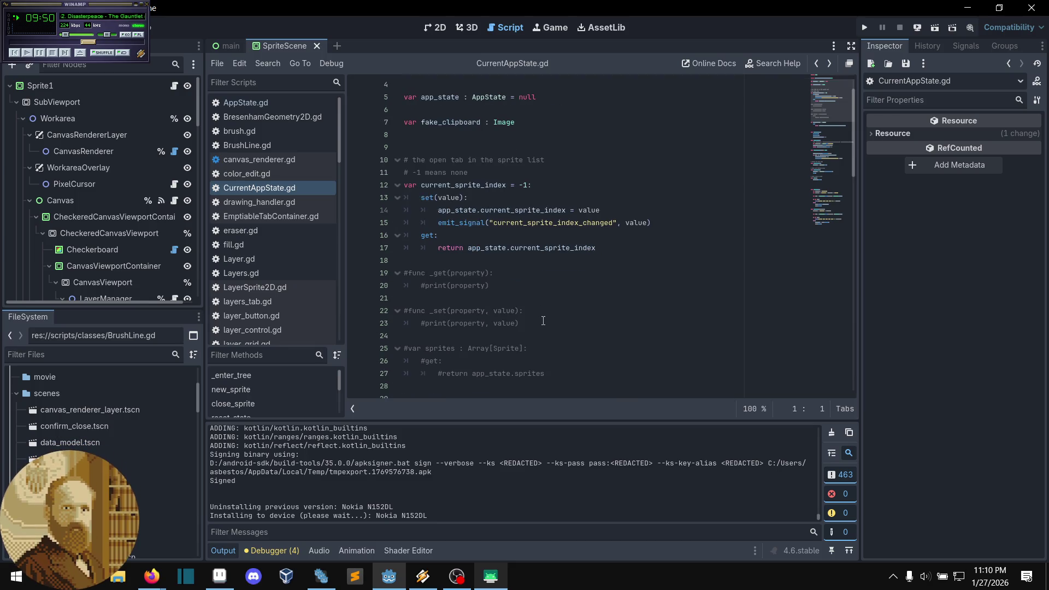
scroll(543, 320, "down", 4)
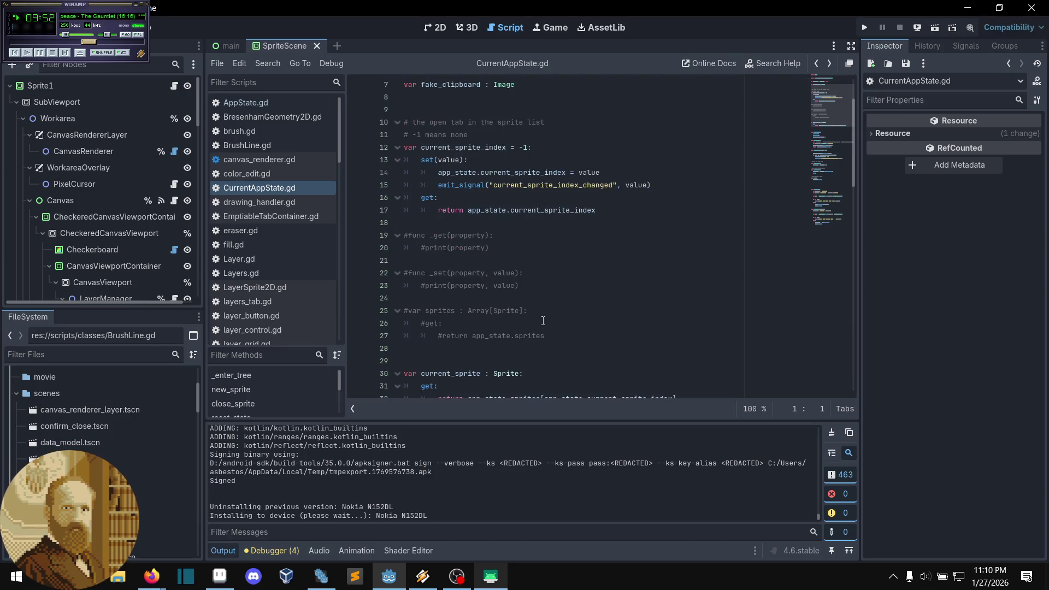
scroll(543, 320, "down", 10)
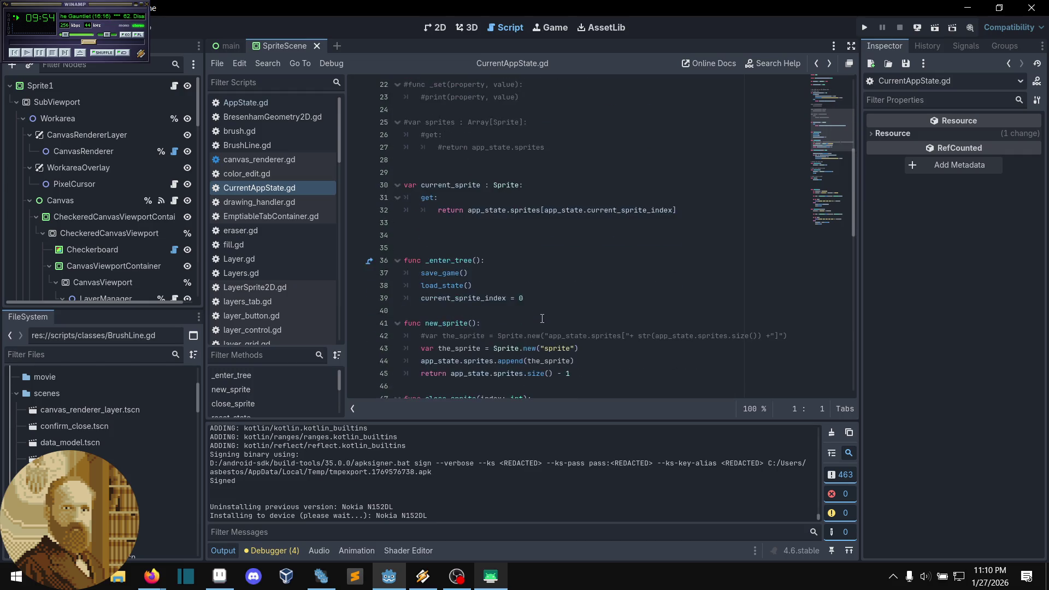
scroll(541, 316, "down", 7)
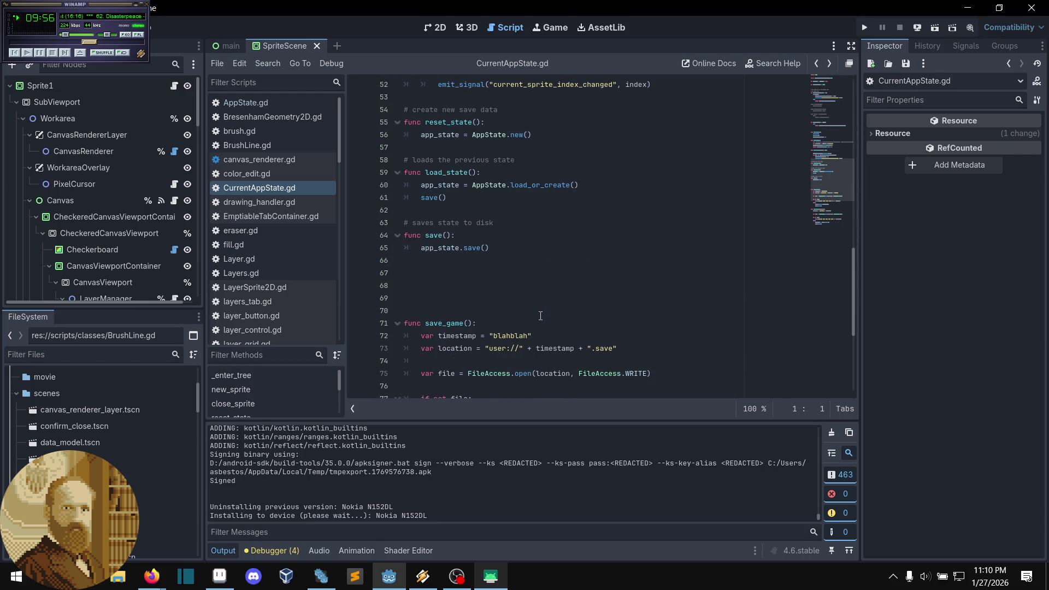
scroll(540, 315, "up", 14)
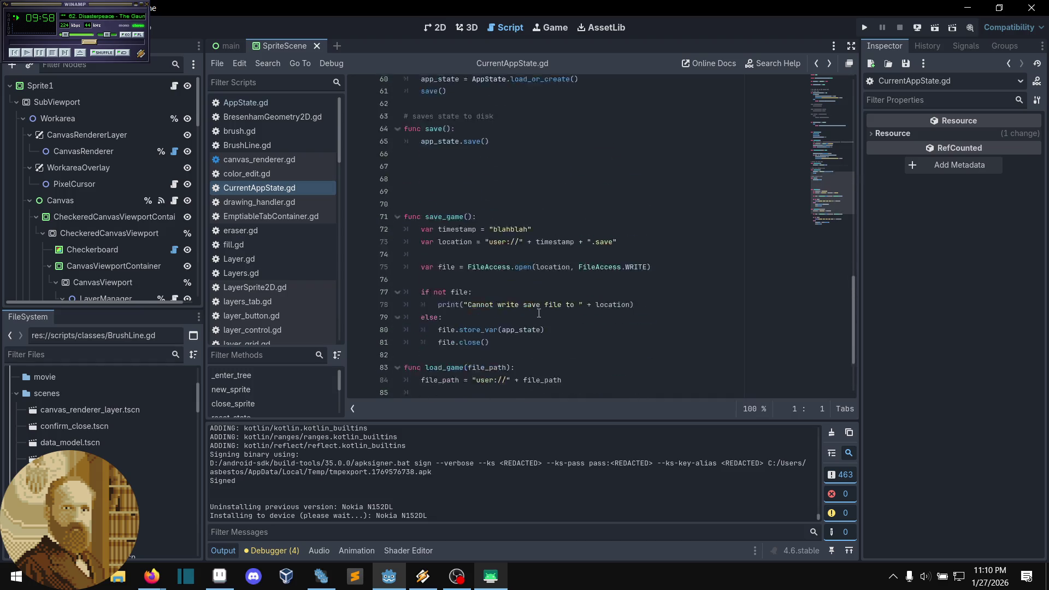
scroll(539, 311, "up", 1)
left_click(612, 362)
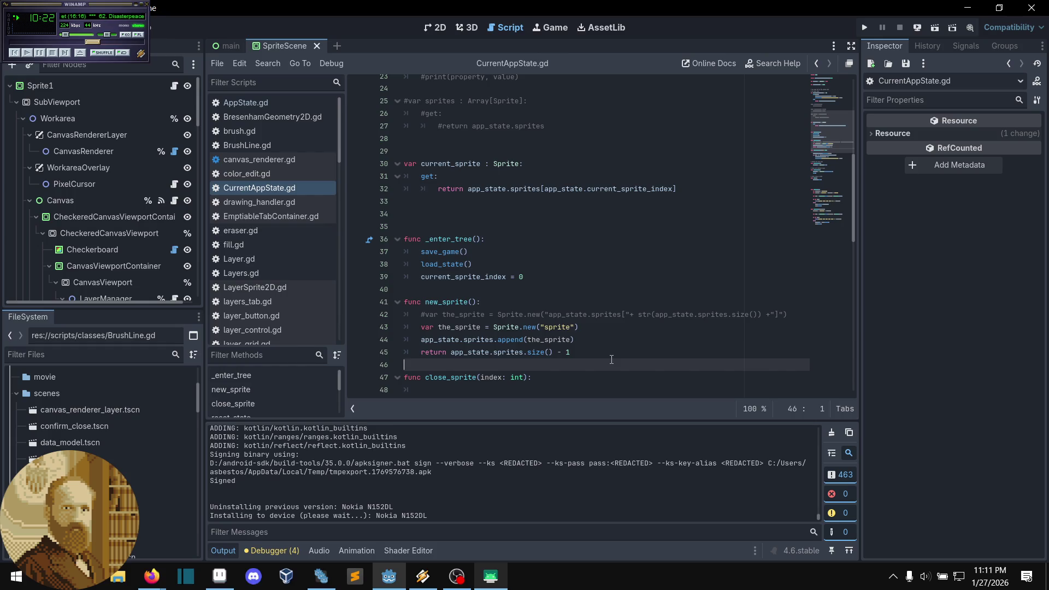
scroll(518, 312, "down", 1)
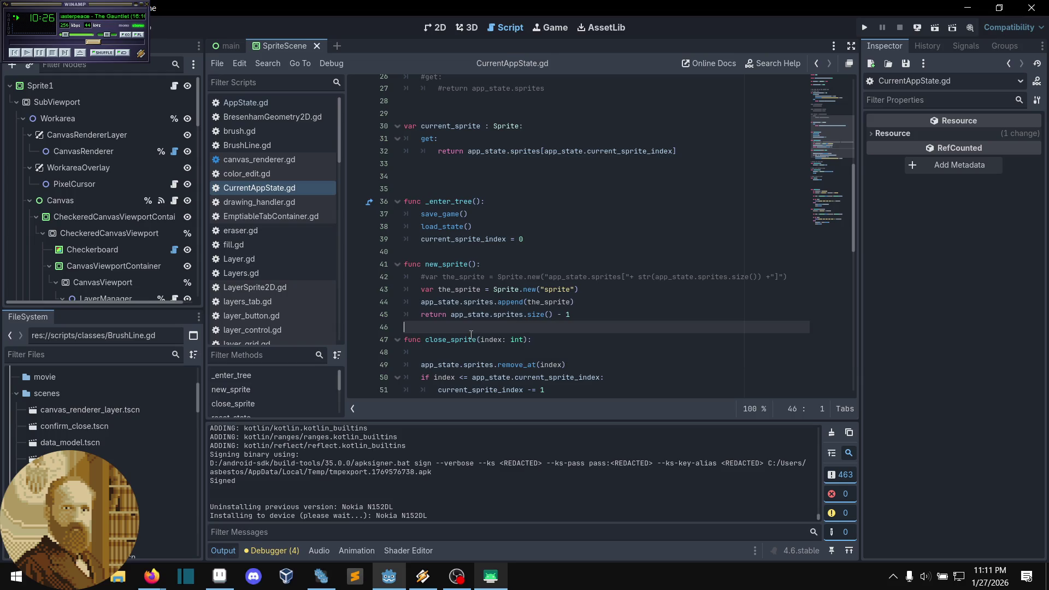
scroll(471, 335, "down", 2)
scroll(471, 335, "down", 2)
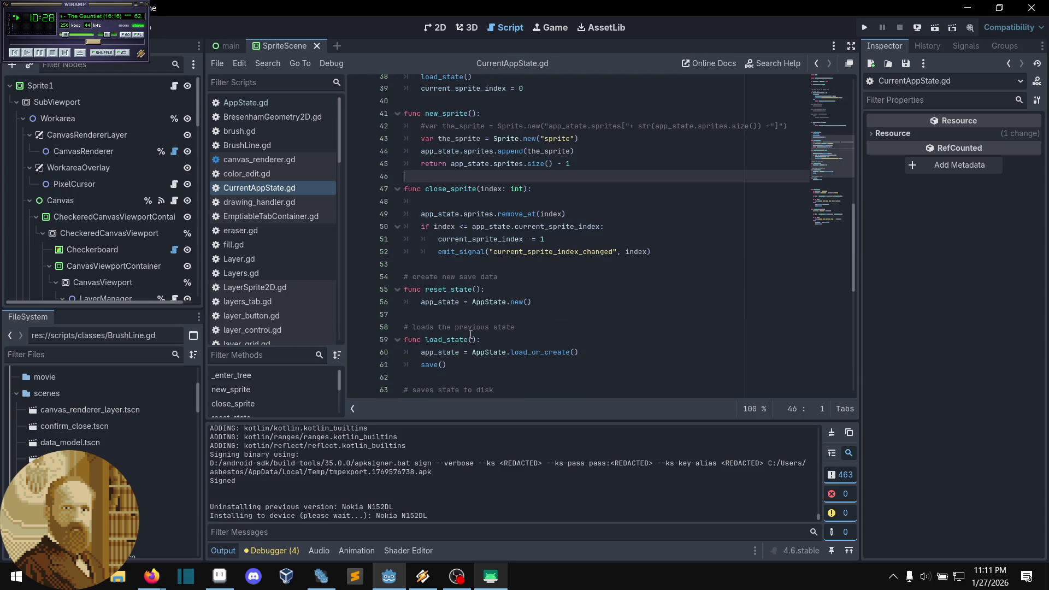
scroll(471, 334, "down", 2)
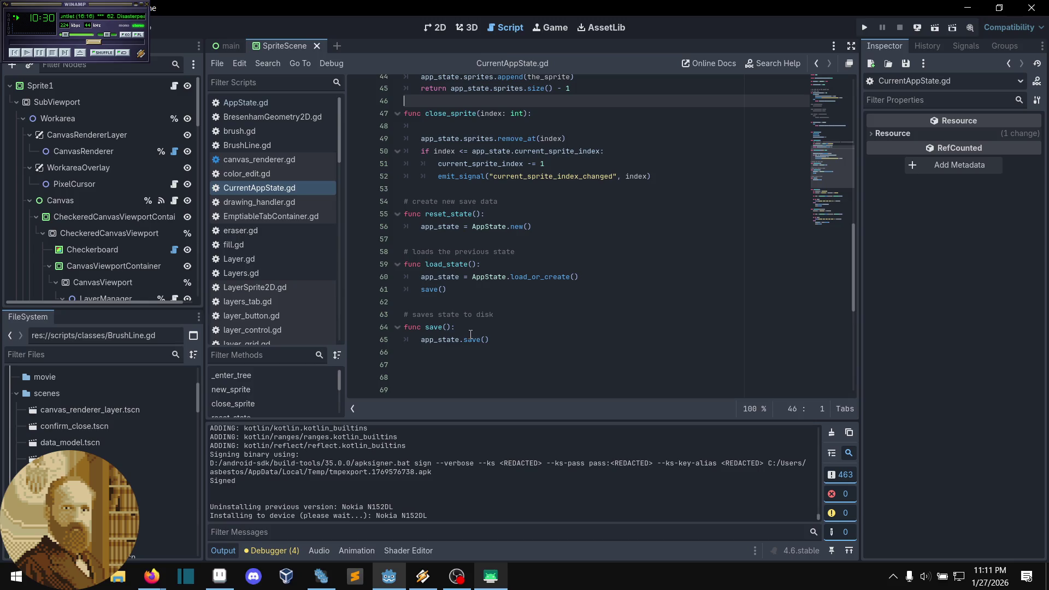
left_click(454, 264)
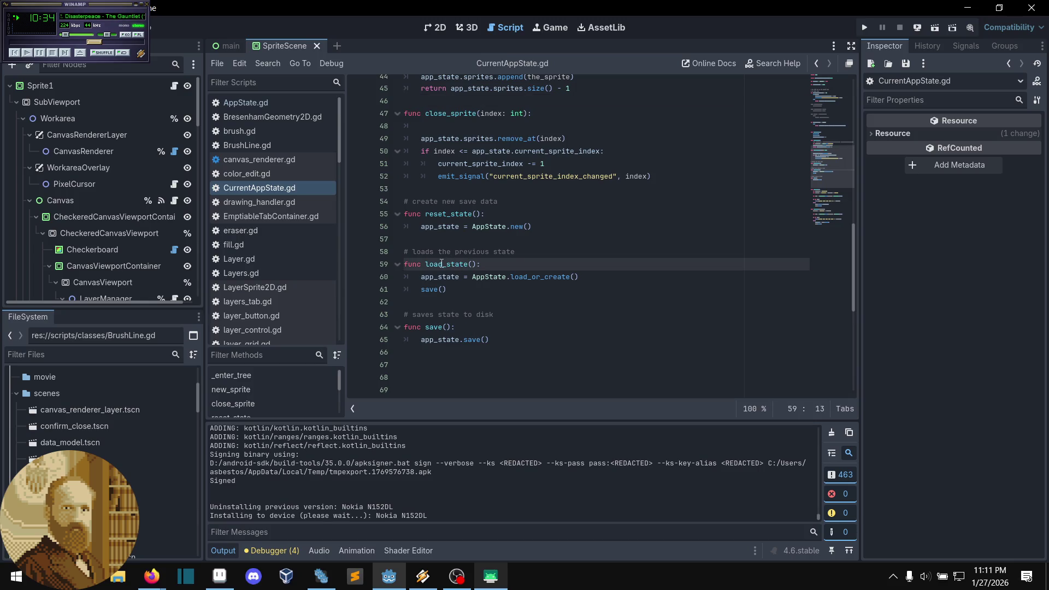
double_click(442, 265)
Step: Search for load_state, stepping between the call on line 38 and the definition on line 59
key("ctrl+f")
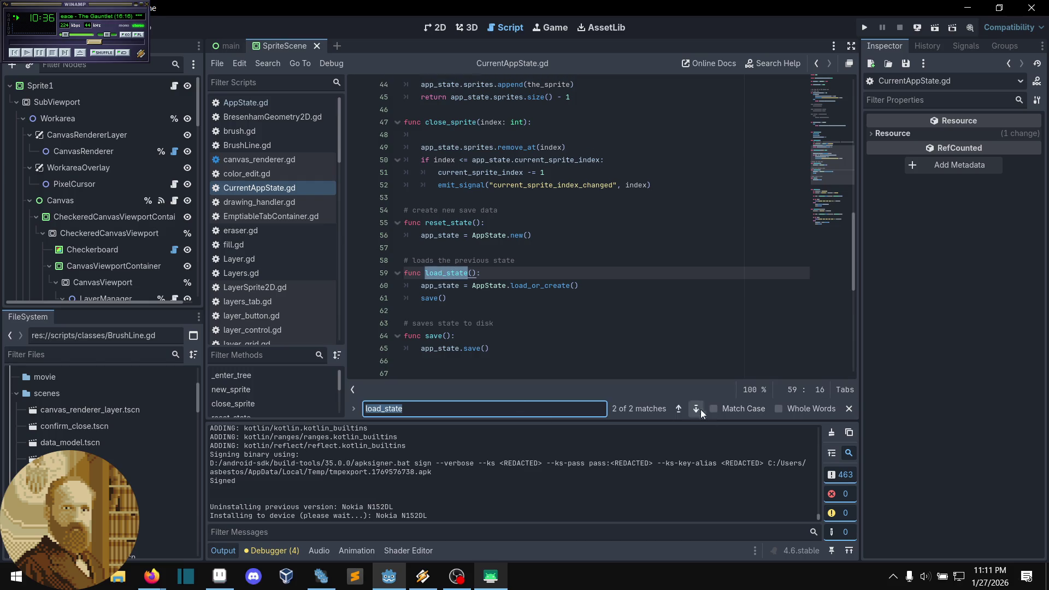
left_click(680, 410)
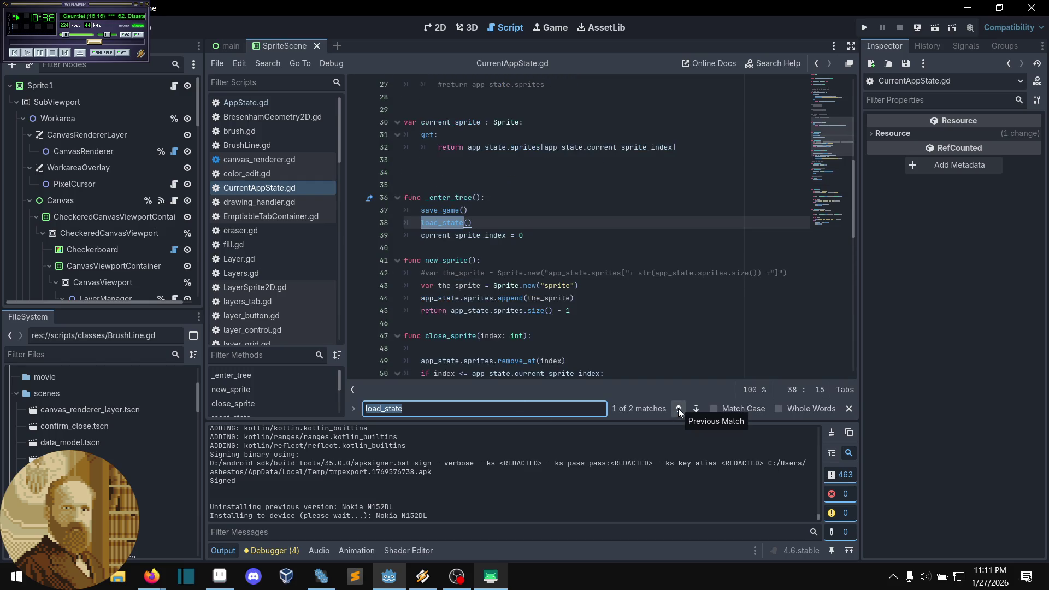
left_click(678, 408)
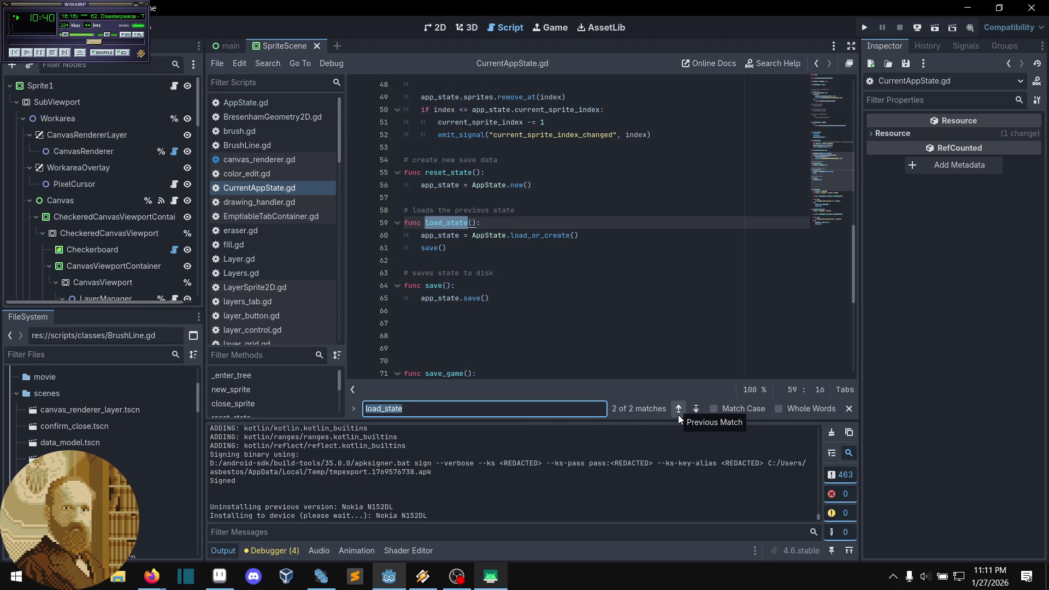
left_click(678, 415)
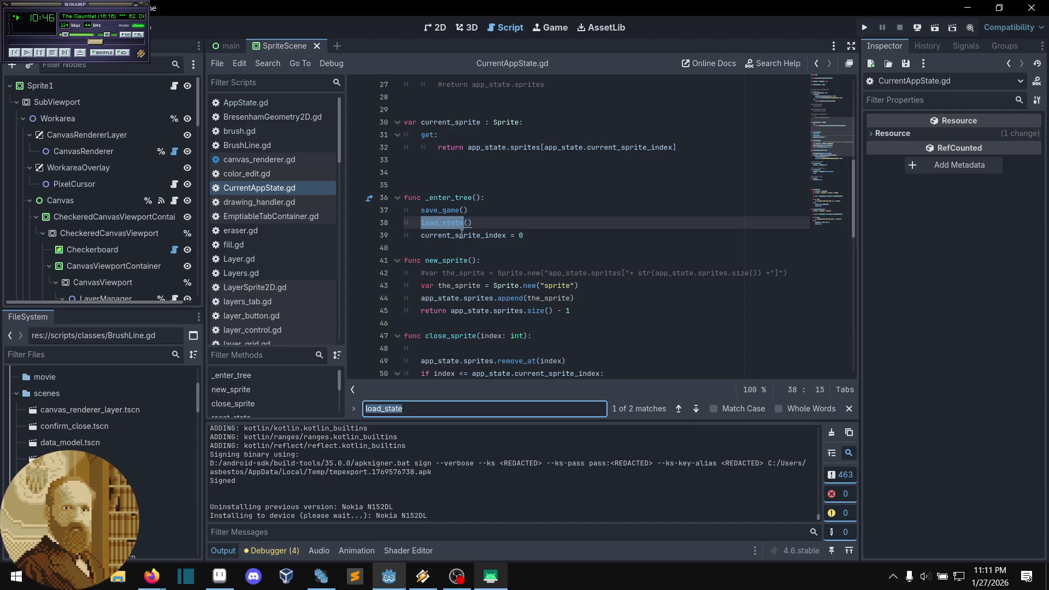
Step: Read through _enter_tree and the load_game function around lines 85–87
left_click(551, 253)
scroll(837, 282, "down", 10)
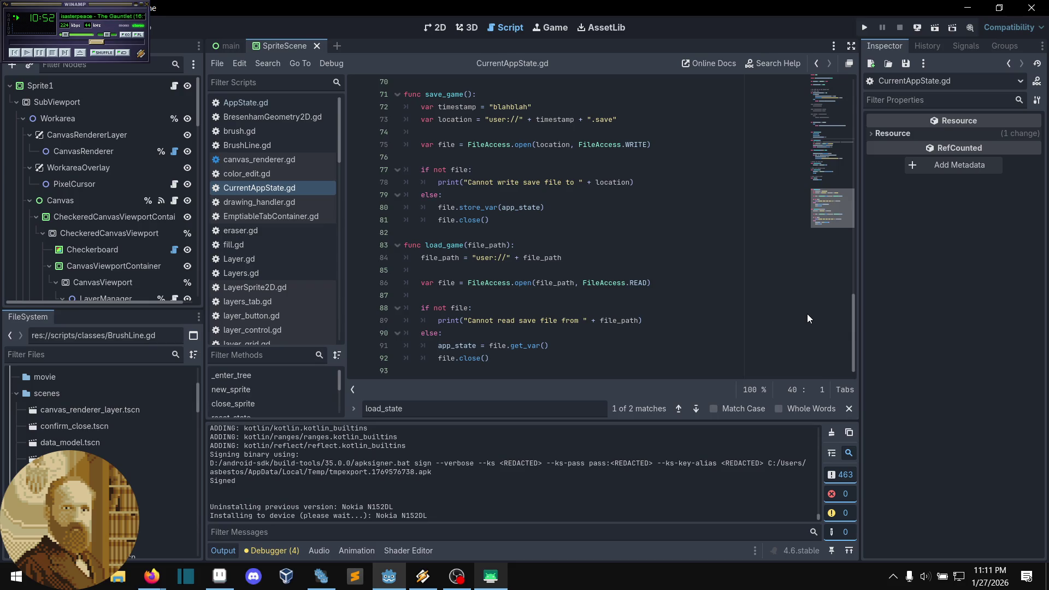
mouse_move(830, 213)
left_mouse_down()
mouse_move(850, 106)
mouse_move(929, 234)
left_mouse_up()
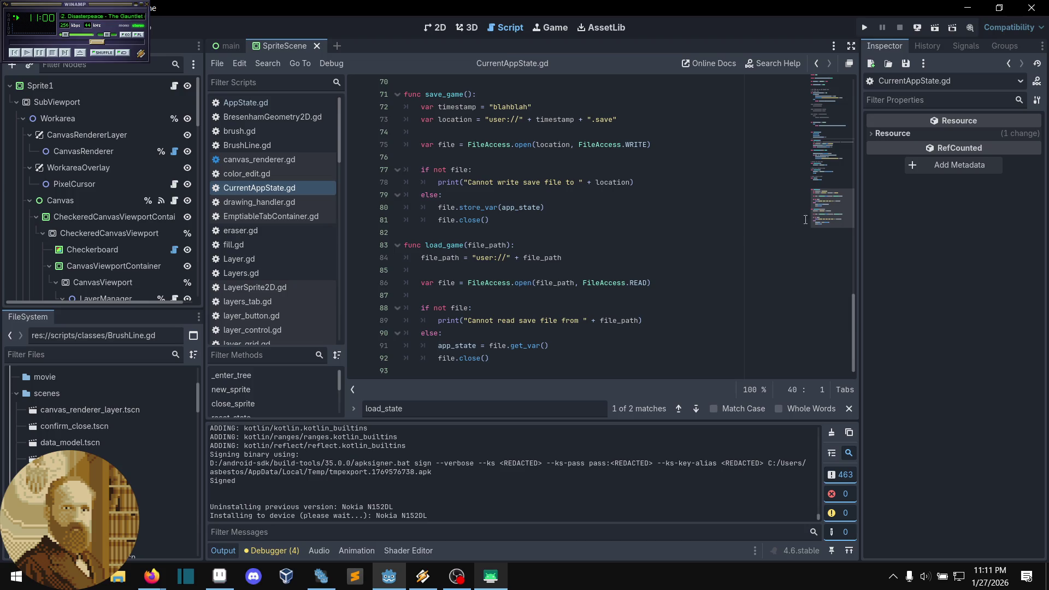
left_click(651, 300)
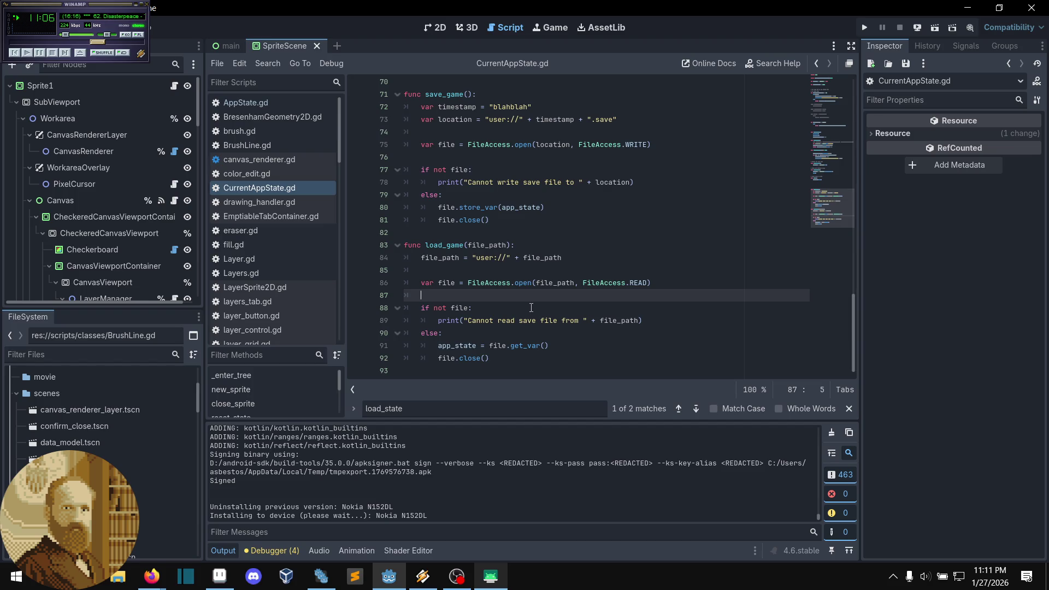
left_click(511, 270)
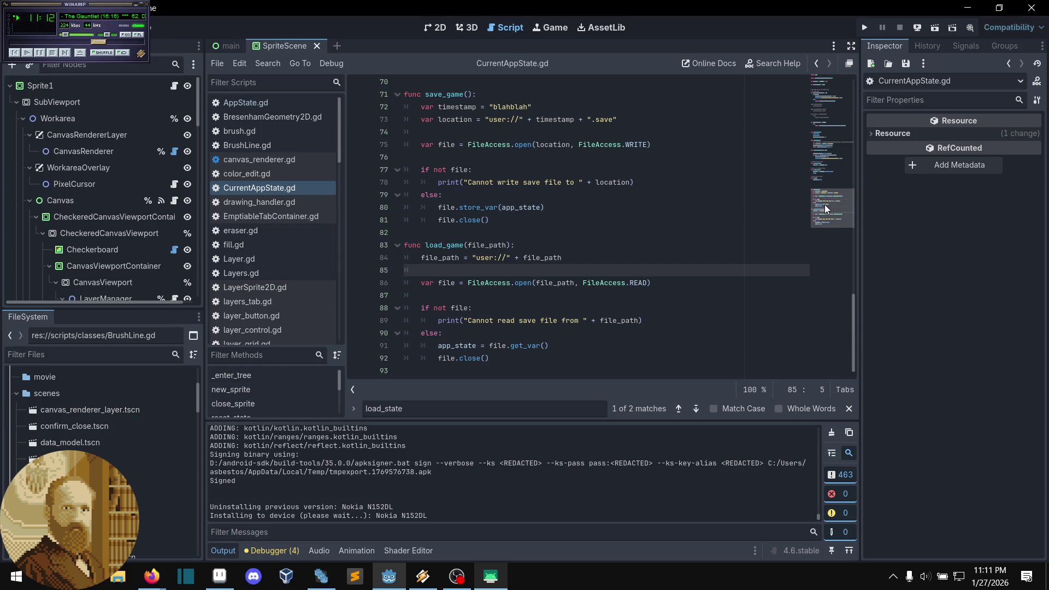
mouse_move(824, 217)
left_mouse_down()
mouse_move(877, 155)
mouse_move(858, 165)
left_mouse_up()
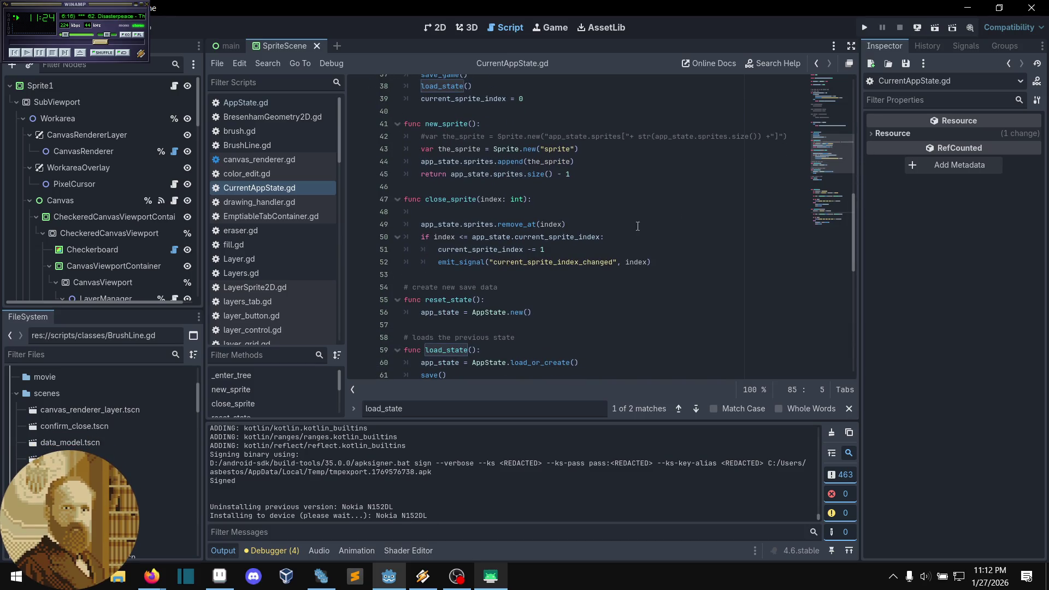
key("alt+Left")
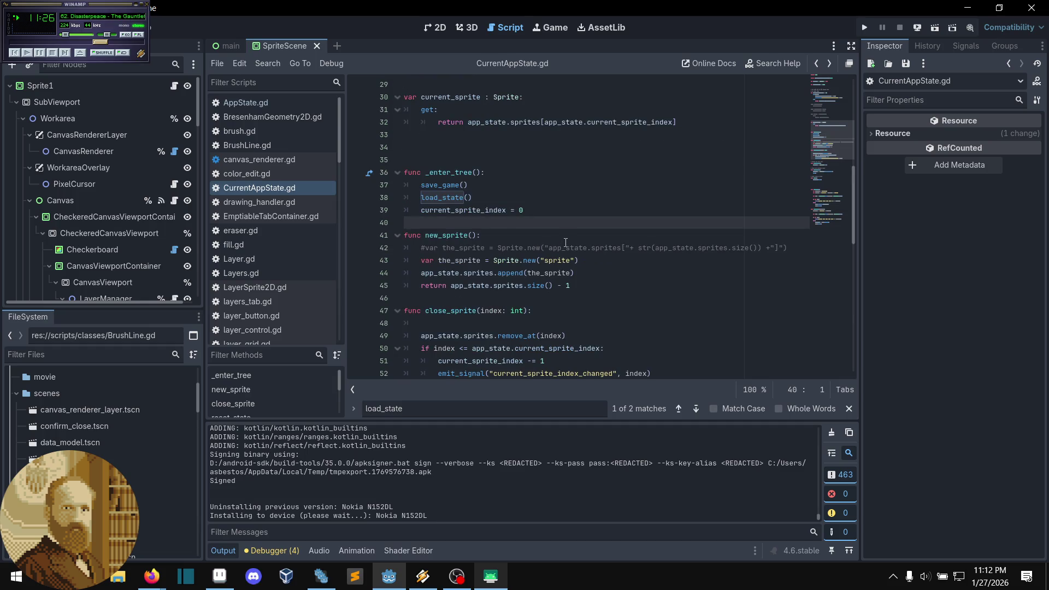
right_click(630, 247)
key("Escape")
left_click(518, 239)
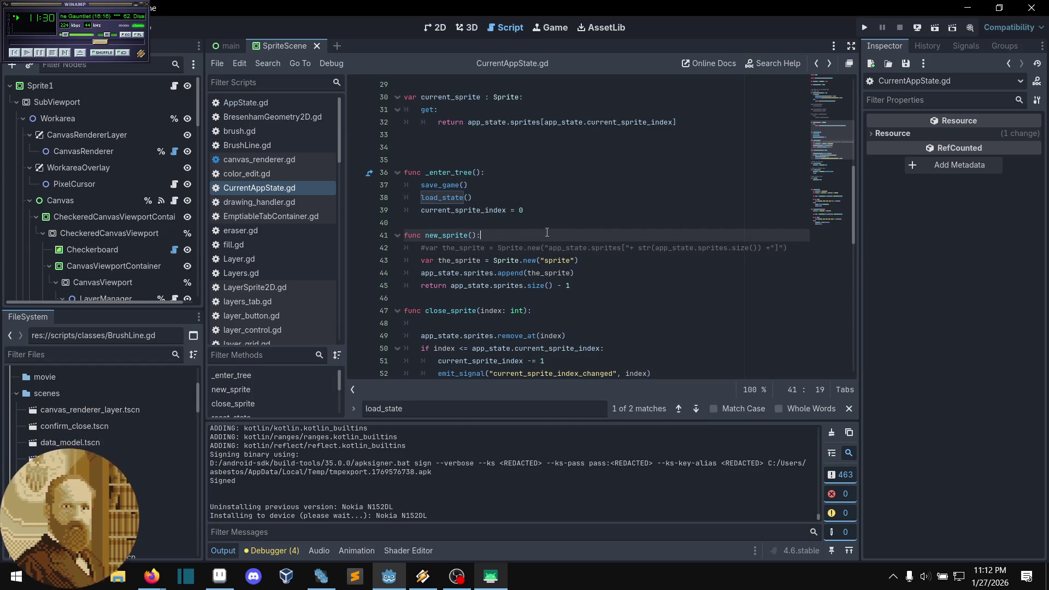
scroll(693, 222, "down", 2)
mouse_move(813, 166)
left_mouse_down()
mouse_move(826, 184)
mouse_move(812, 216)
left_mouse_up()
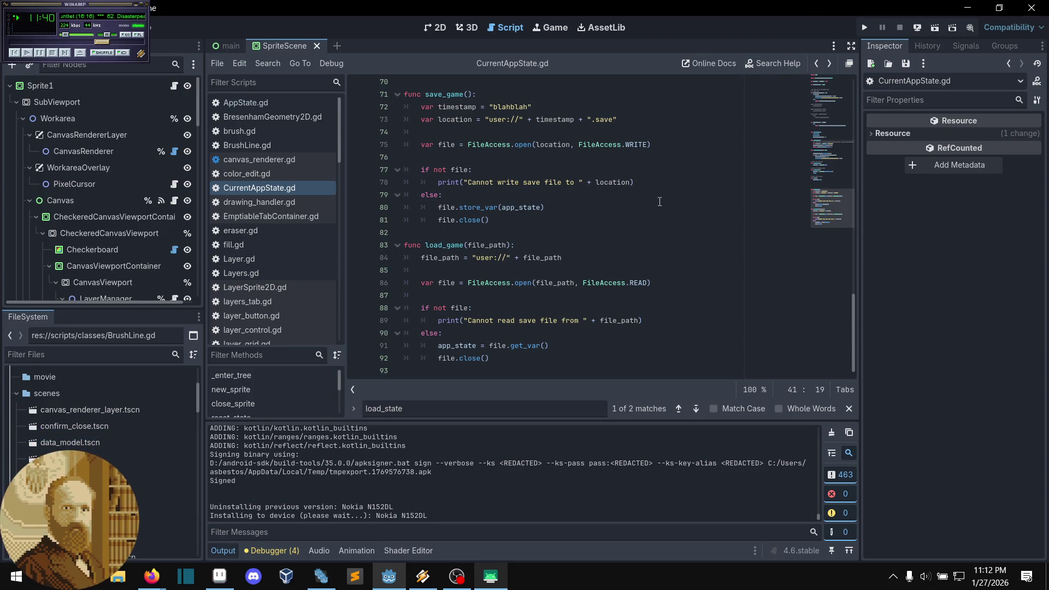
scroll(638, 214, "up", 15)
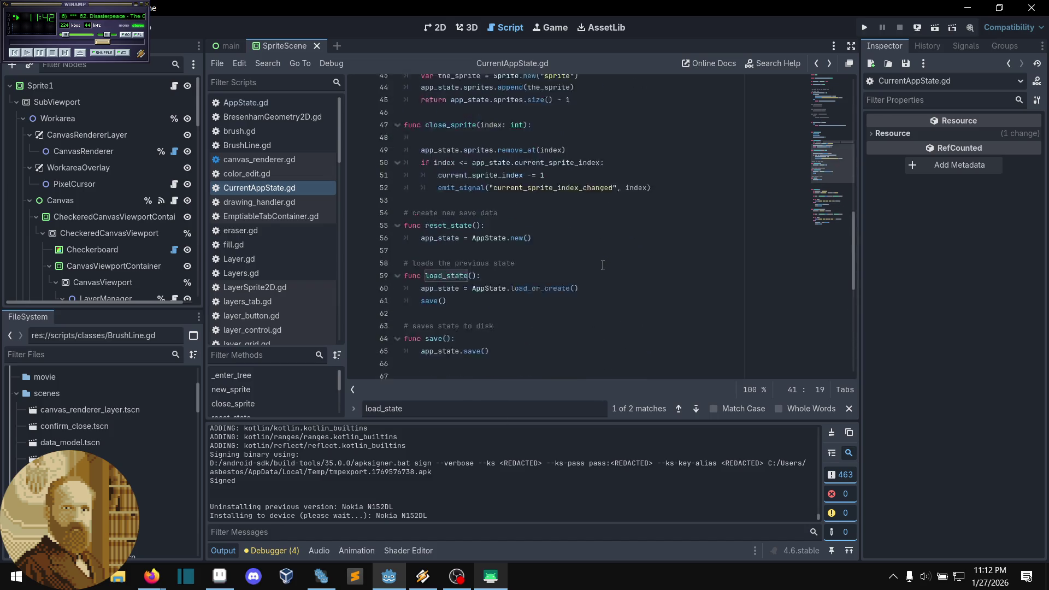
key("shift+F3")
scroll(537, 298, "down", 10)
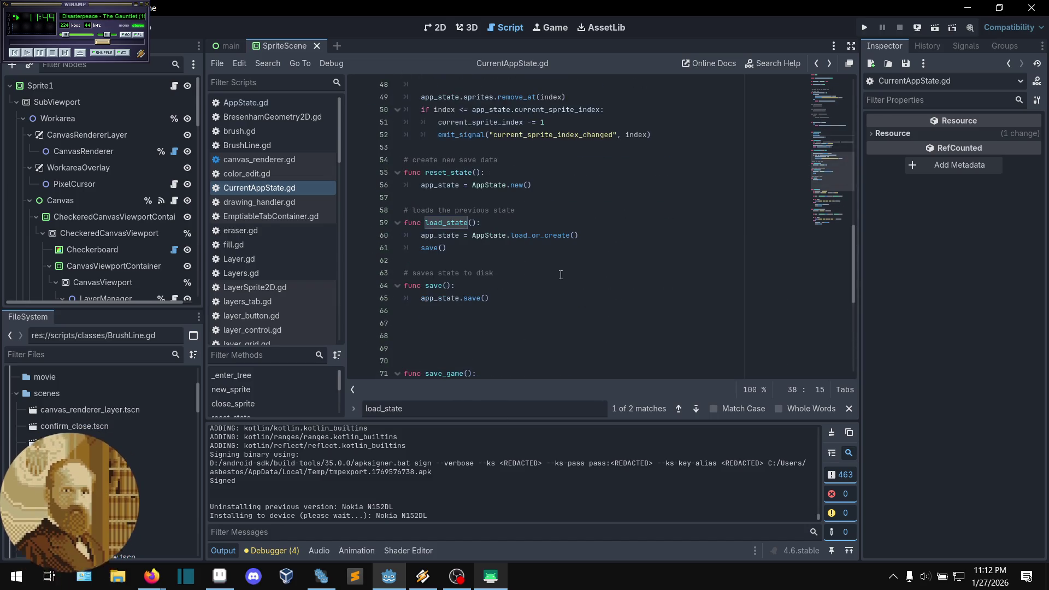
key("F3")
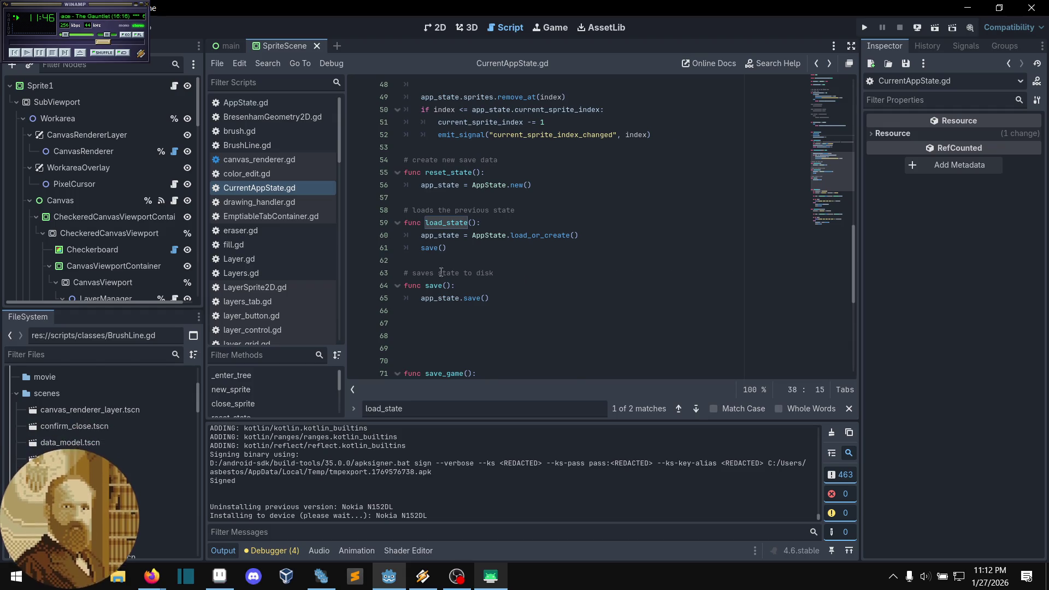
scroll(541, 287, "up", 7)
key("shift+F3")
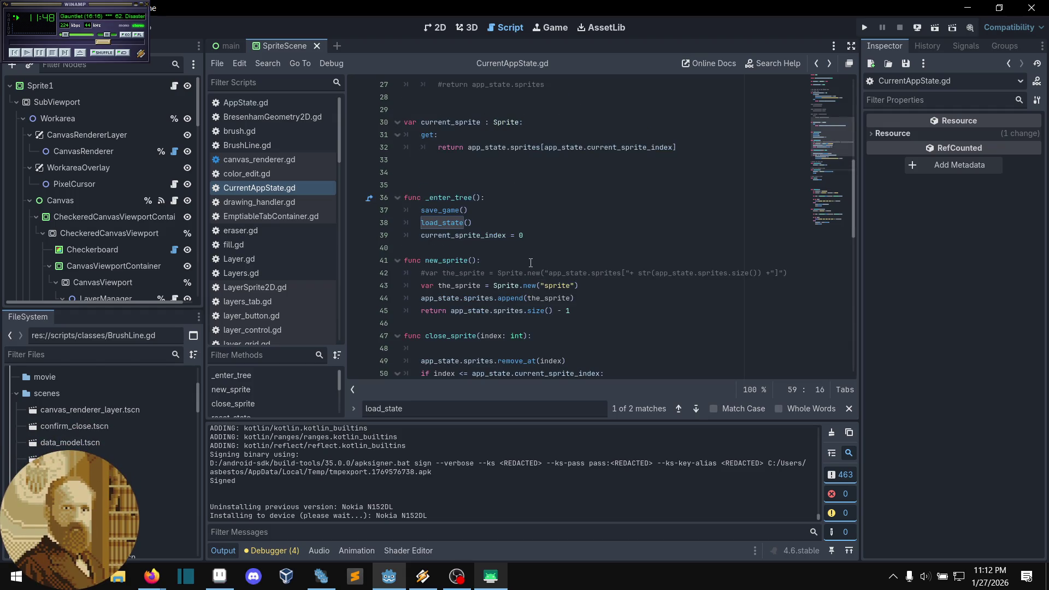
scroll(553, 279, "down", 7)
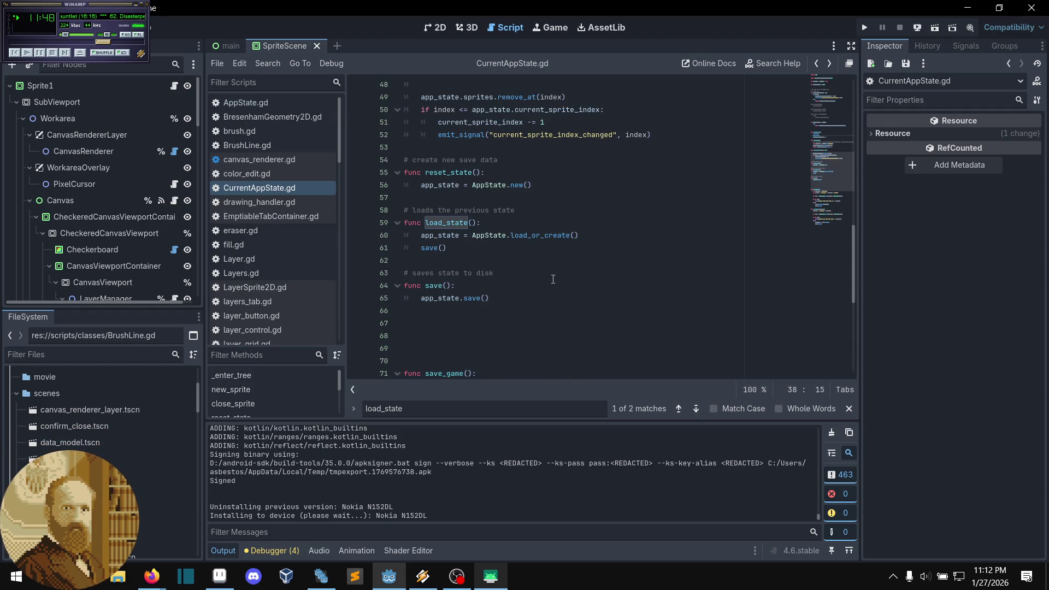
left_click(465, 249)
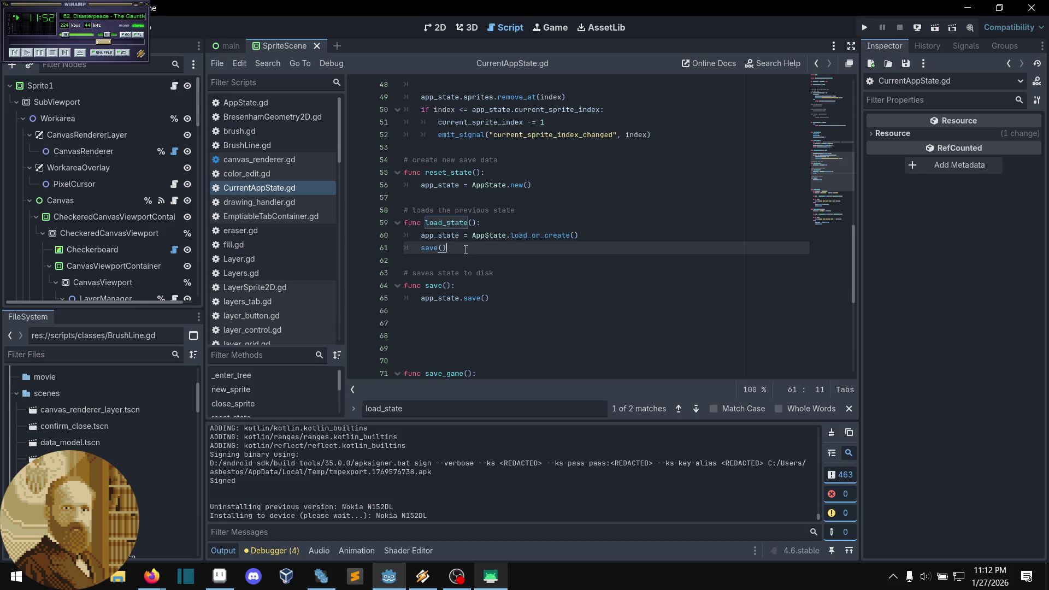
key("shift+F3")
scroll(457, 252, "up", 8)
left_click(473, 224)
left_click(474, 224, "ctrl")
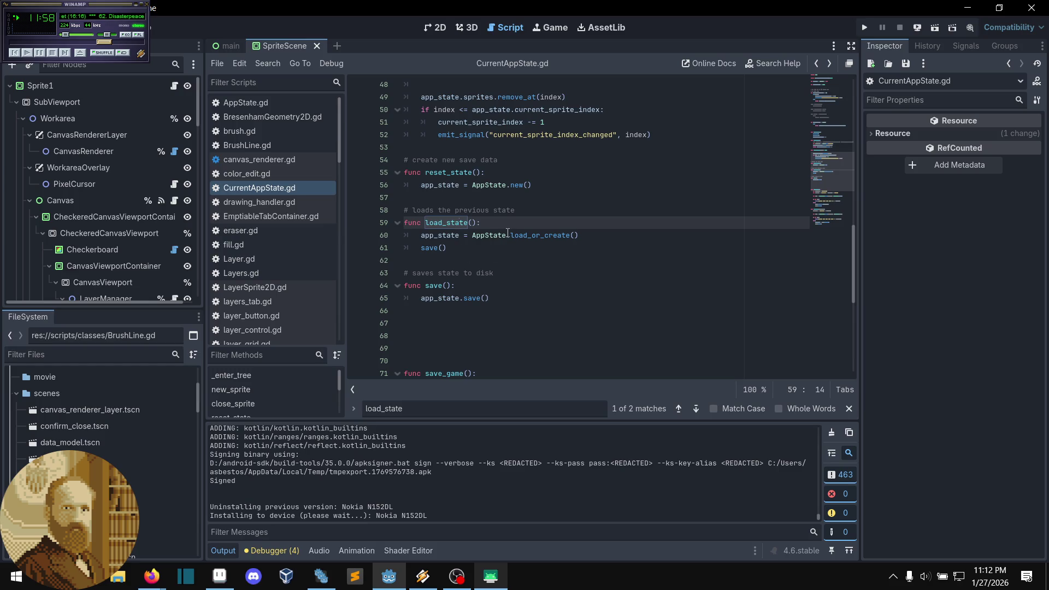
scroll(551, 227, "down", 2)
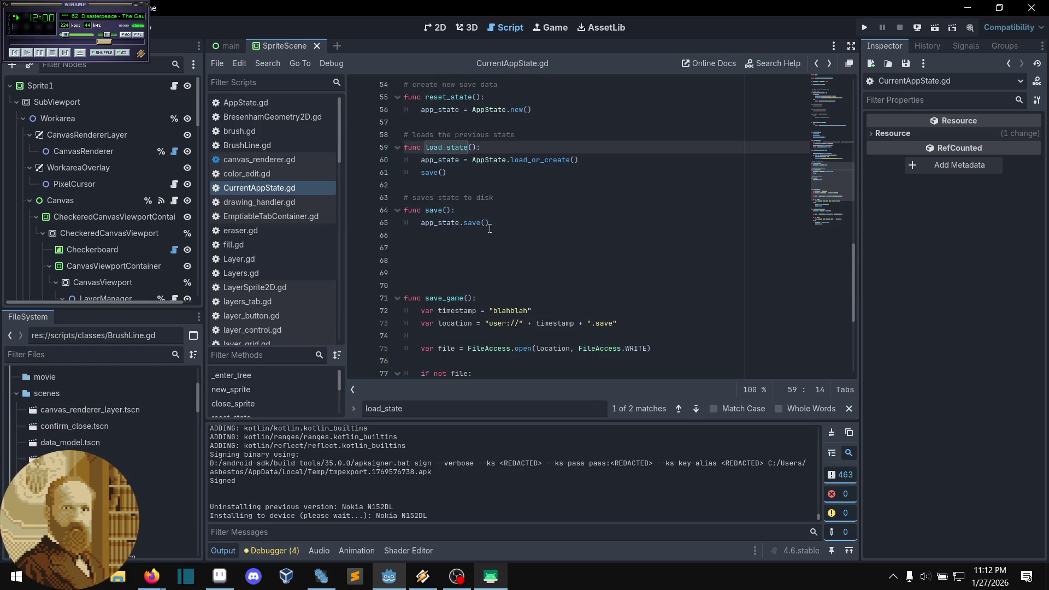
scroll(514, 218, "up", 2)
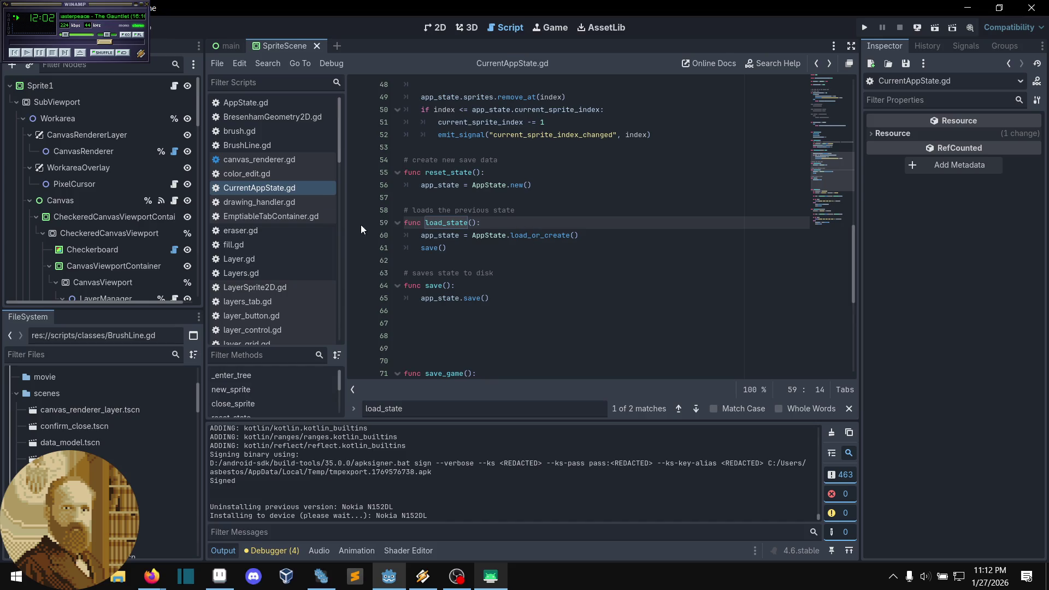
scroll(507, 260, "down", 3)
scroll(507, 260, "down", 2)
scroll(508, 262, "up", 5)
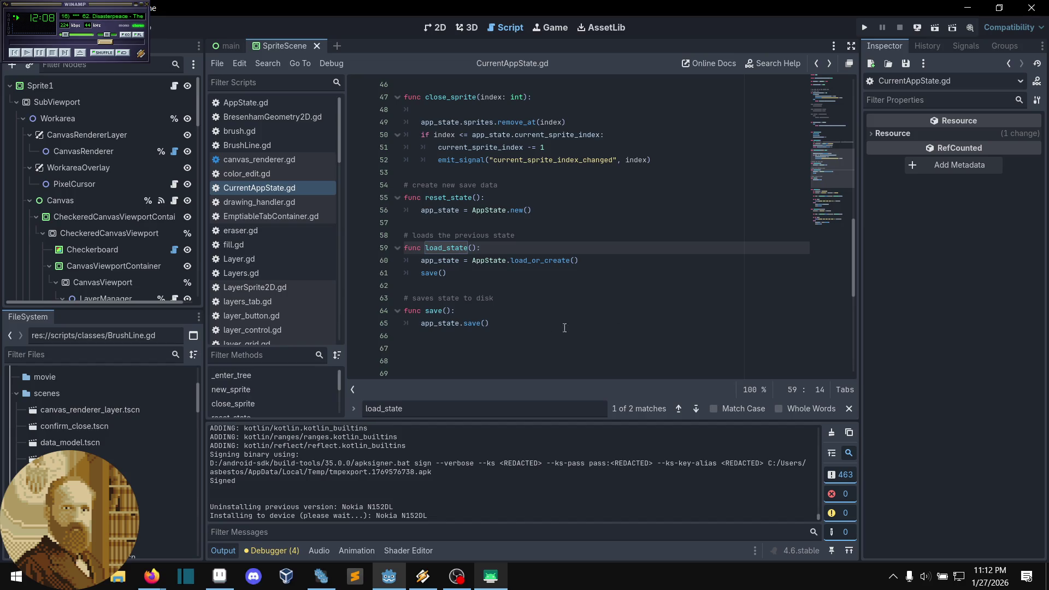
left_click(486, 321, "ctrl")
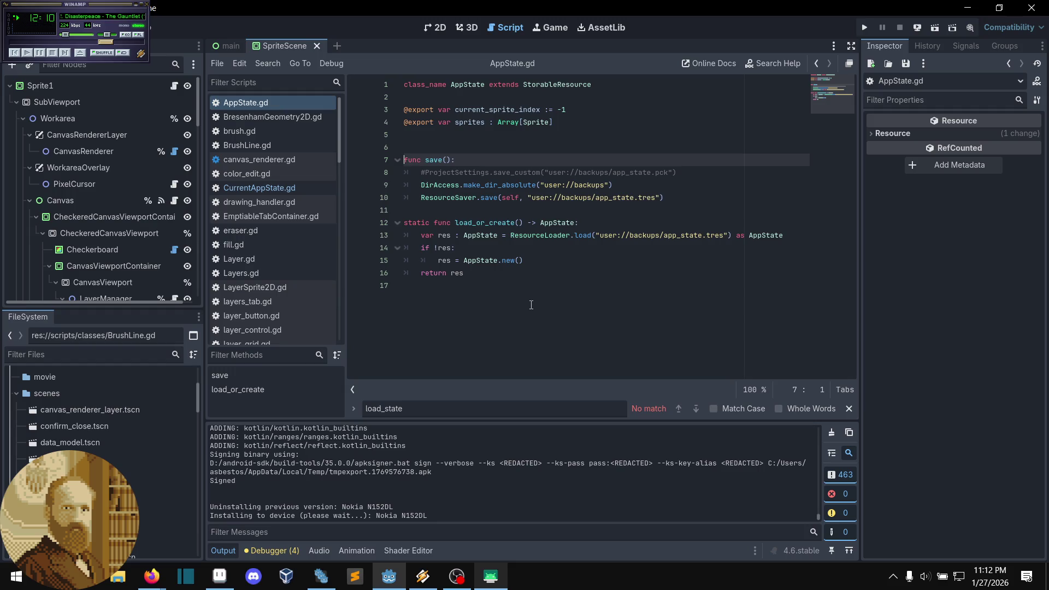
Step: Try make_dir on line 9, restore make_dir_absolute, save AppState.gd, then reopen CurrentAppState.gd
left_click(572, 210)
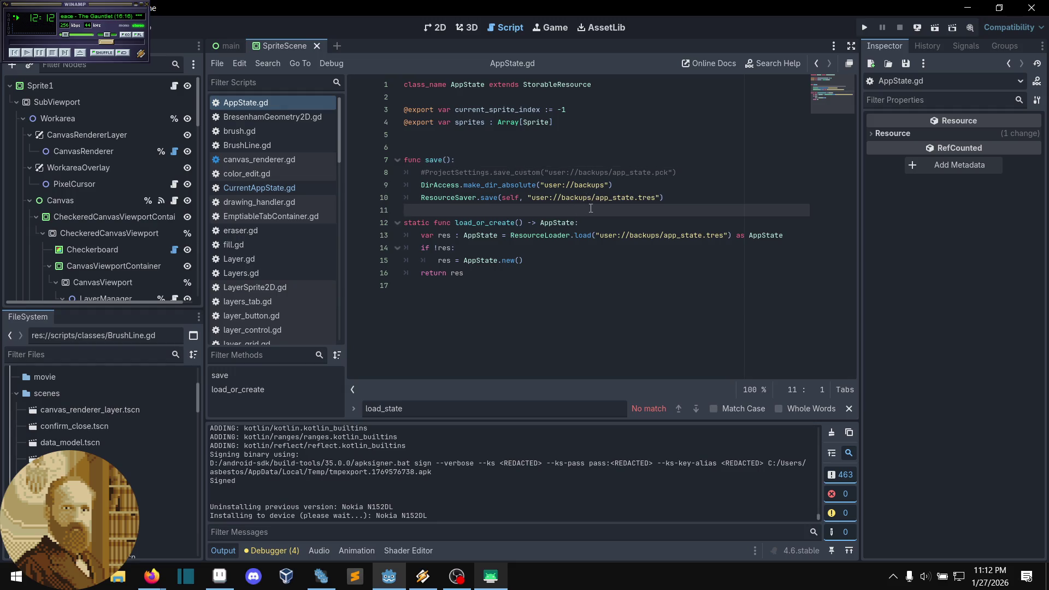
mouse_move(510, 186)
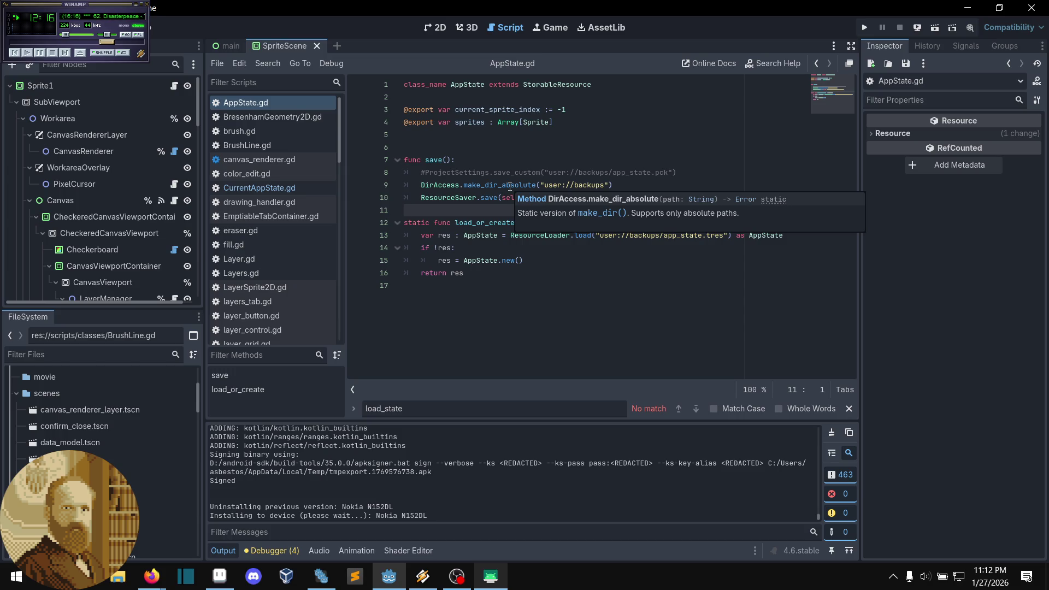
left_click(497, 185)
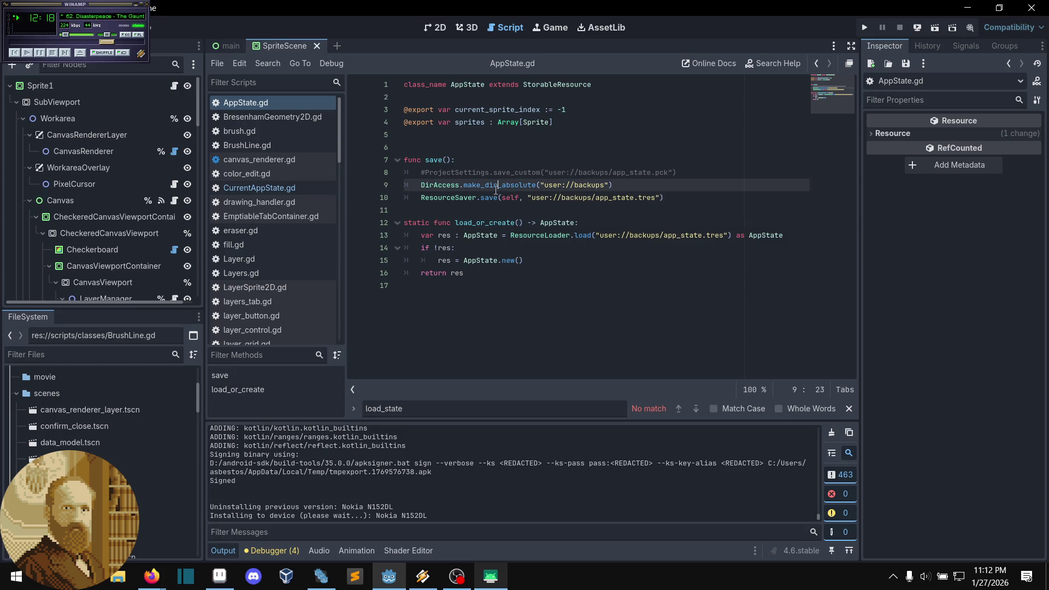
left_click_drag(498, 186, 537, 187)
key("Delete")
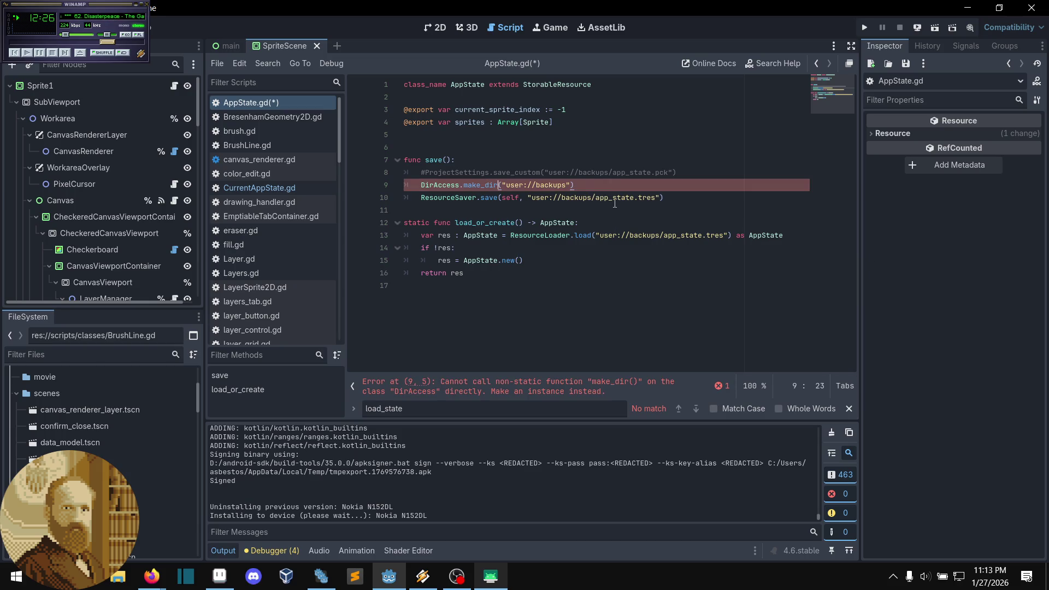
type("_absolute")
key("ctrl+s")
left_click(599, 210)
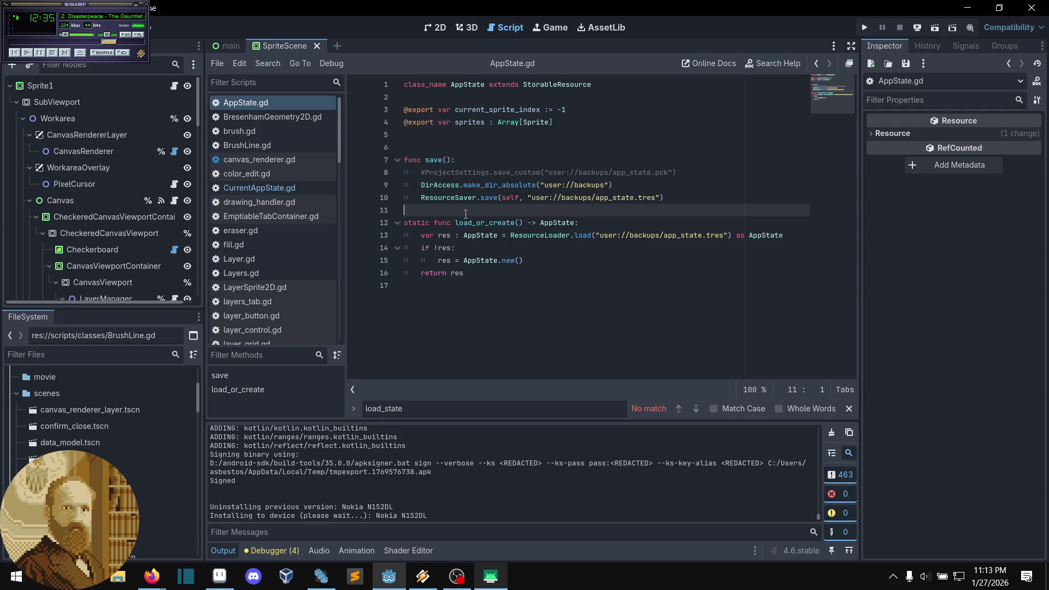
left_click(252, 189)
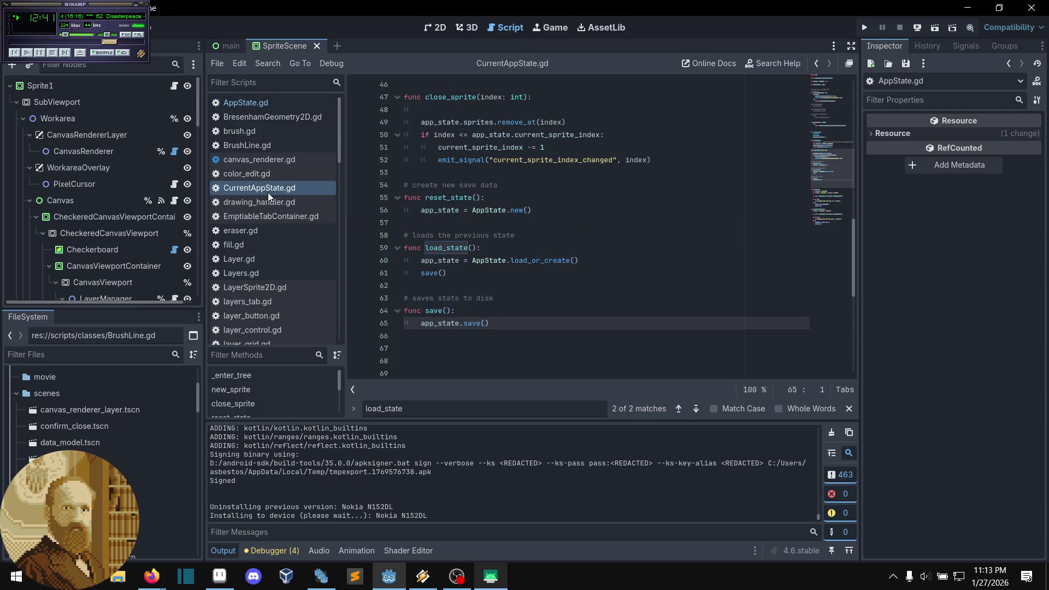
Step: Scroll the Filter Scripts list and open sprite_scene.gd
scroll(265, 196, "down", 3)
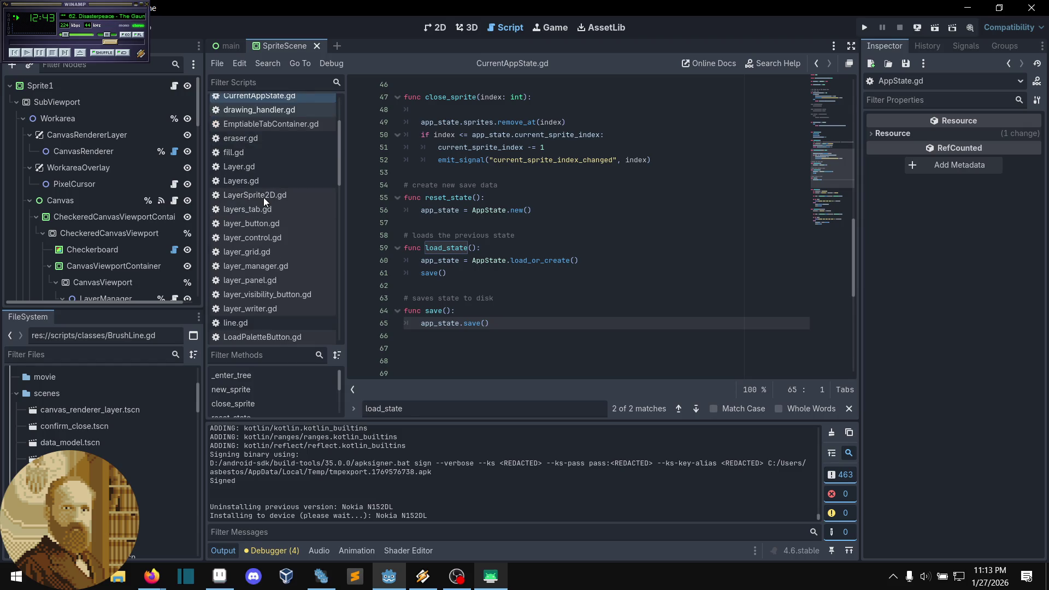
scroll(264, 200, "down", 7)
scroll(264, 203, "down", 4)
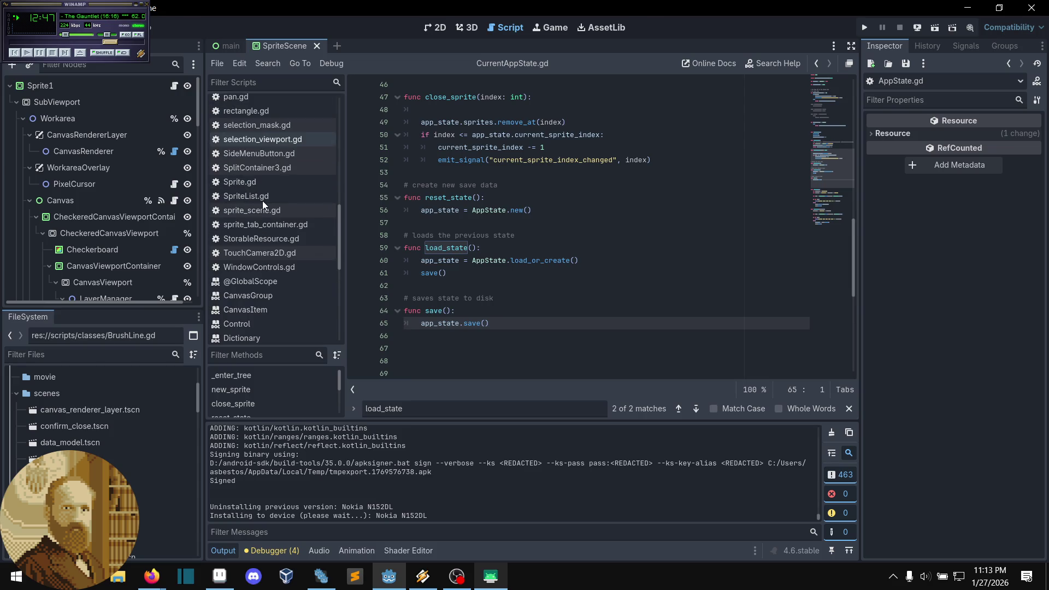
left_click(263, 205)
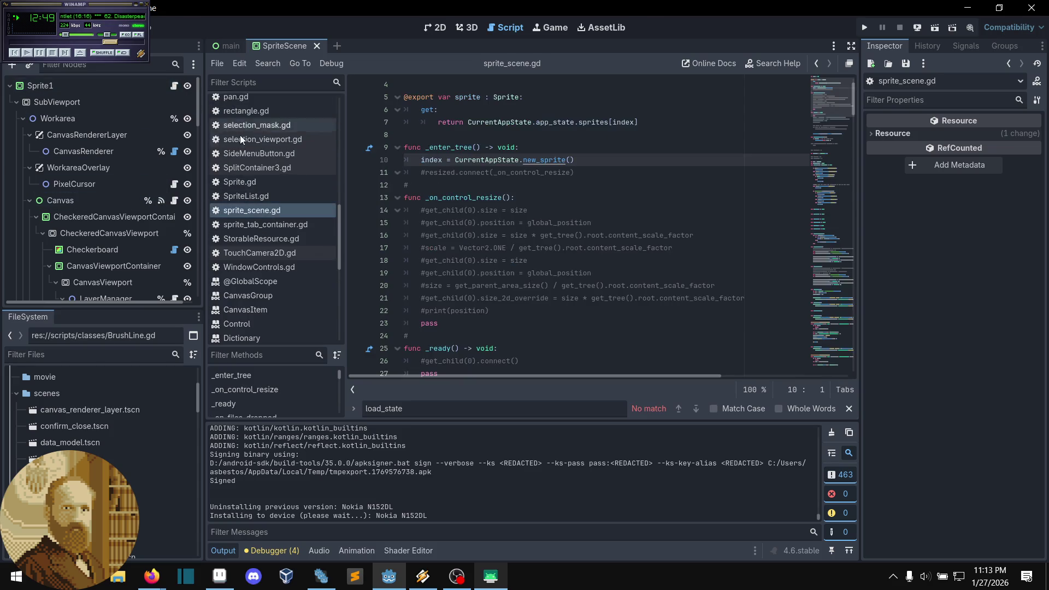
Step: Scroll down through sprite_scene.gd, reading the Image documentation near line 51
left_click(535, 186)
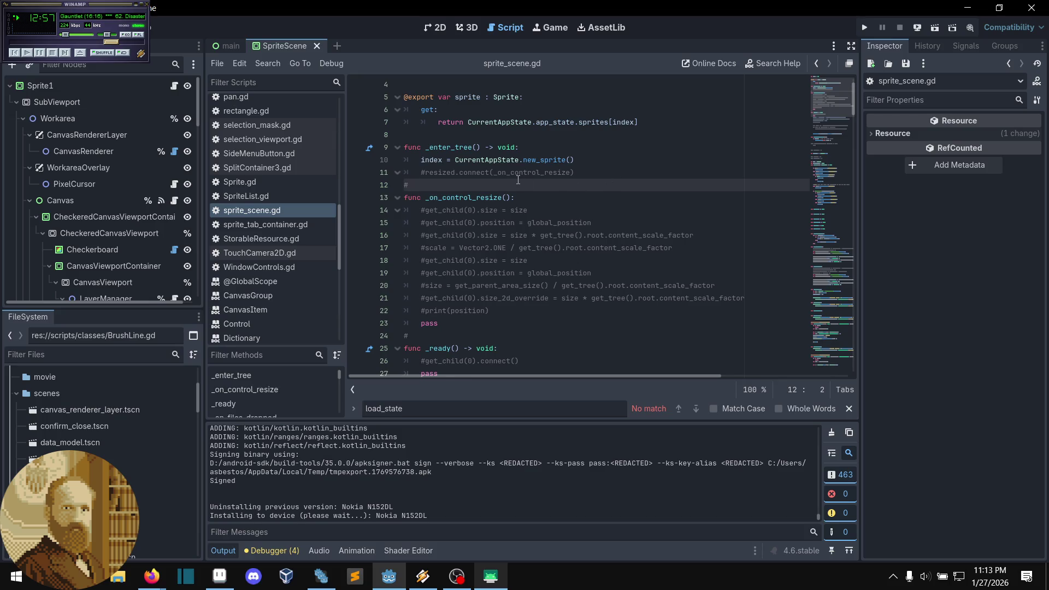
scroll(518, 180, "down", 4)
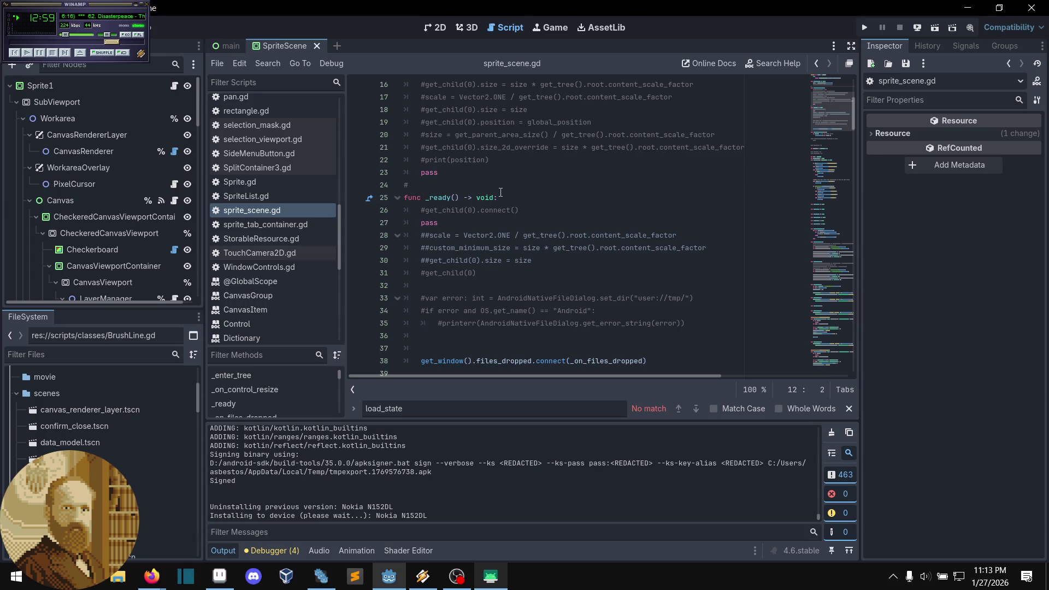
scroll(501, 192, "down", 4)
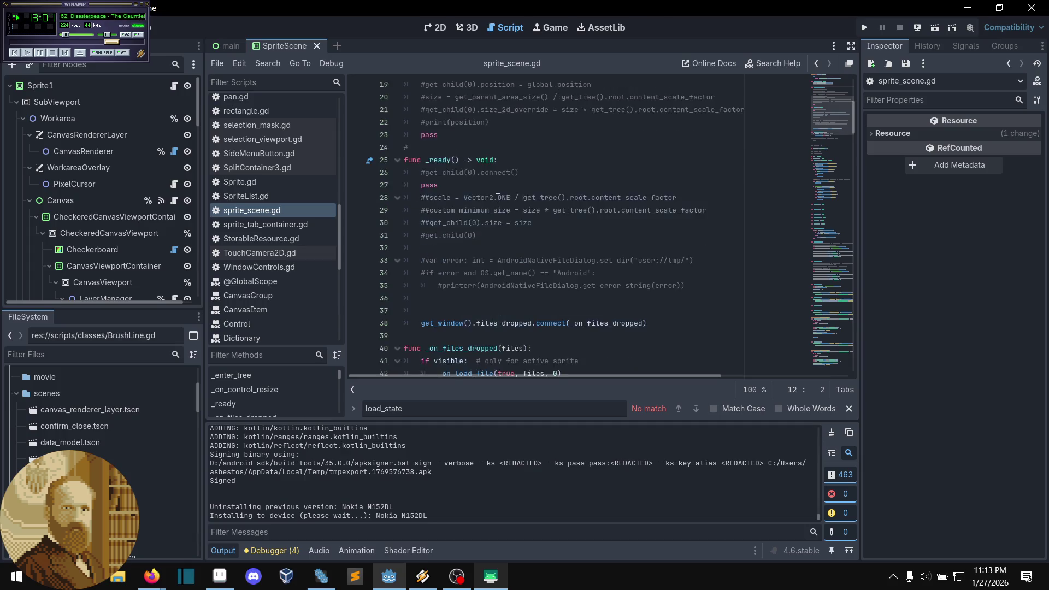
scroll(496, 200, "down", 1)
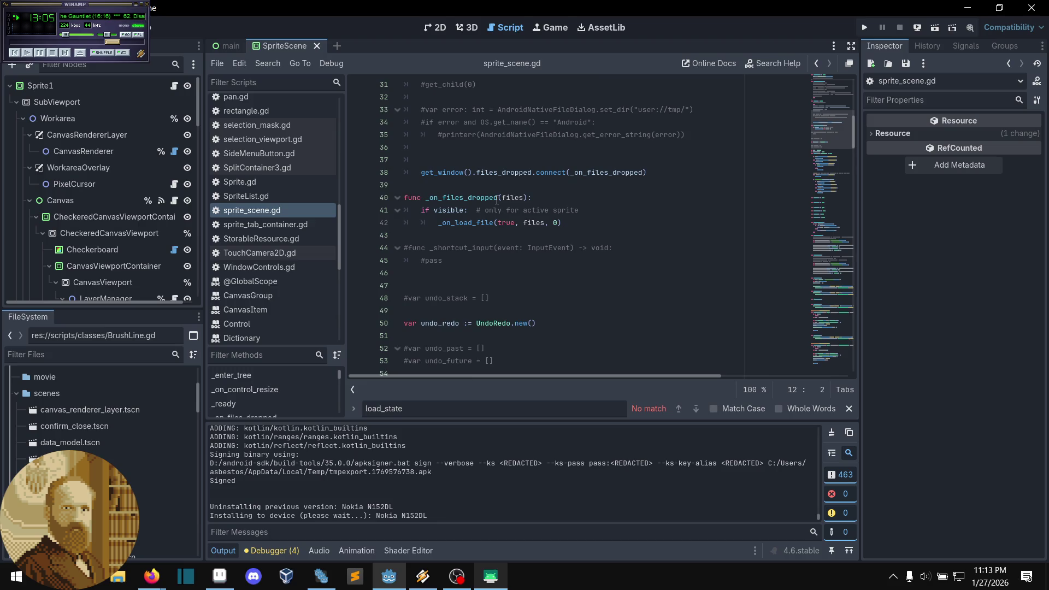
scroll(497, 200, "down", 1)
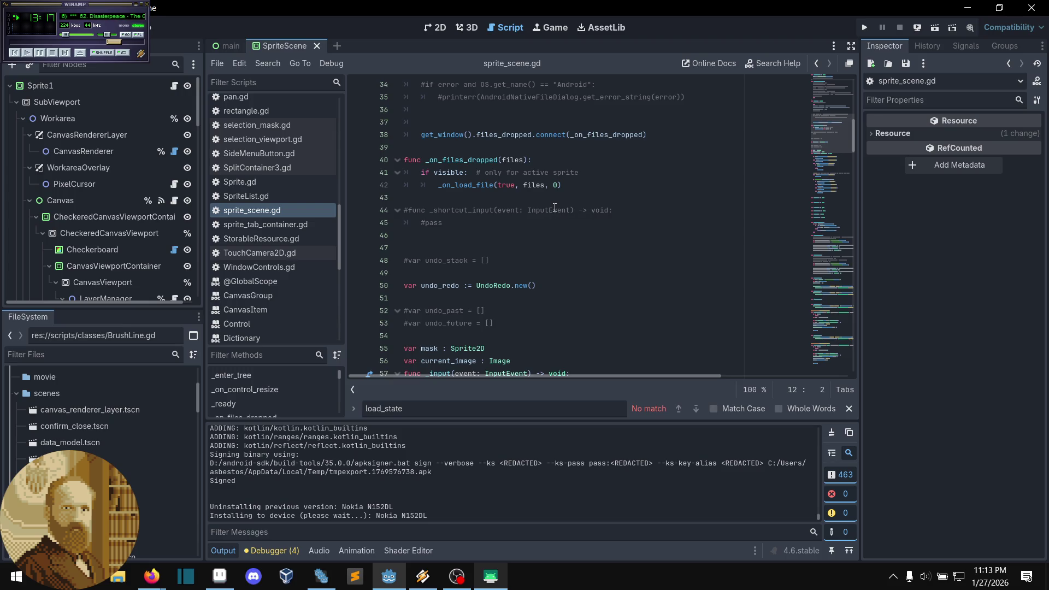
mouse_move(555, 208)
left_click(557, 196)
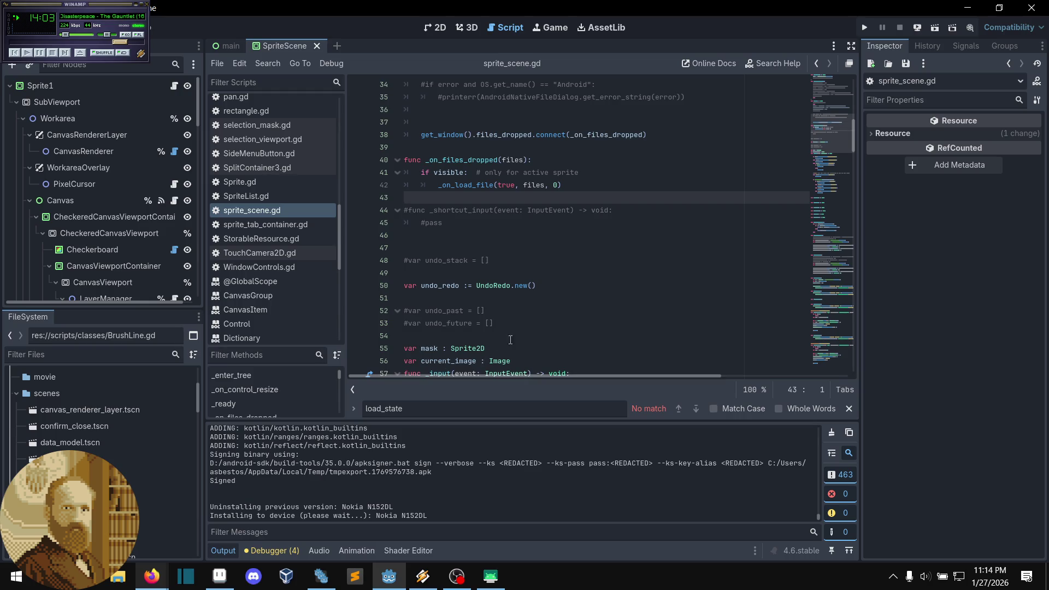
mouse_move(491, 364)
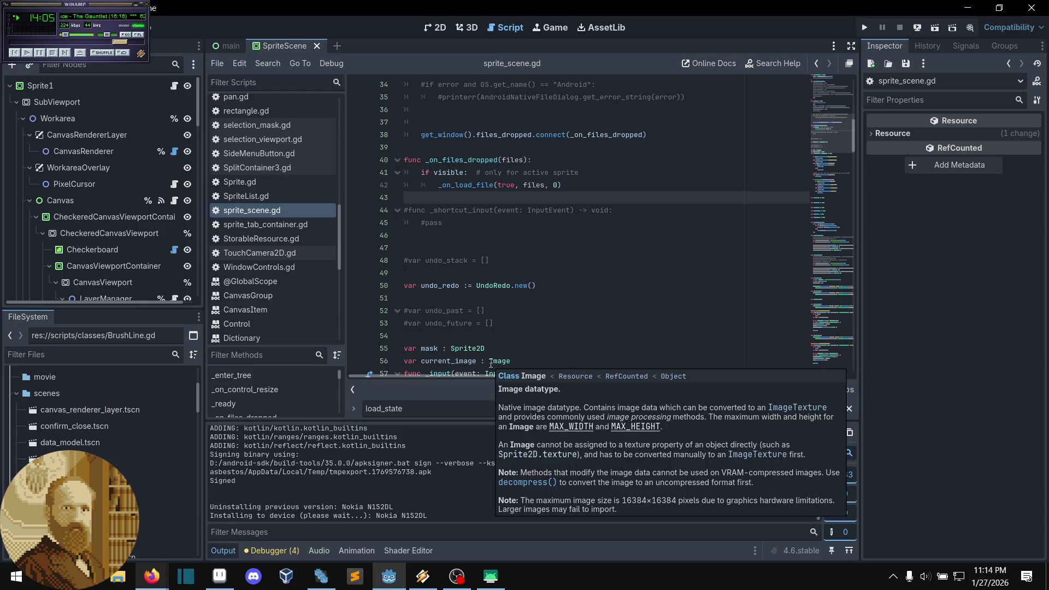
left_click(481, 293)
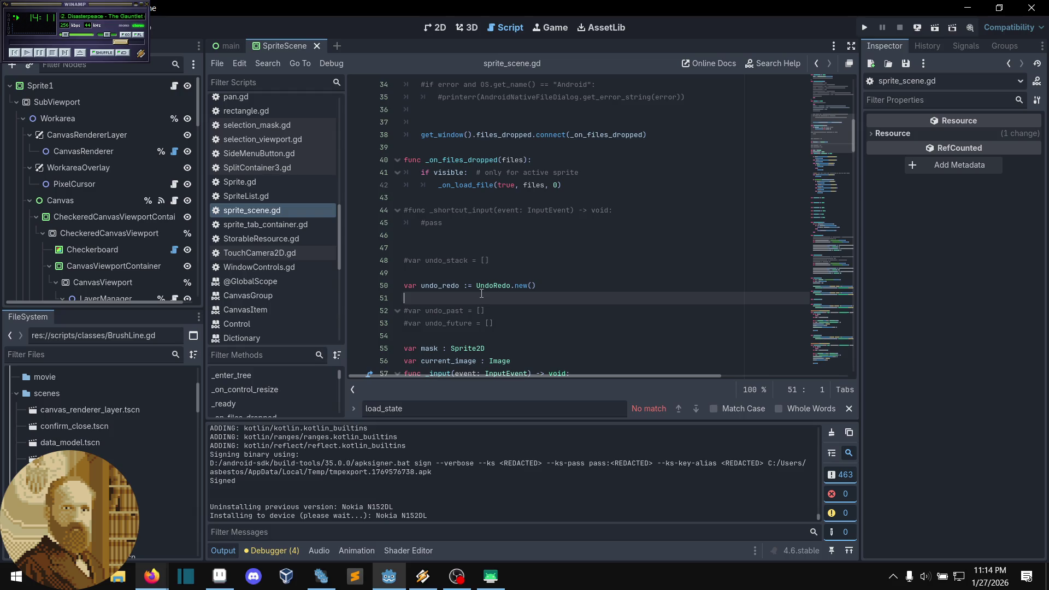
Step: Scroll sprite_scene.gd back up to the top of the file
scroll(482, 293, "down", 1)
scroll(482, 294, "down", 1)
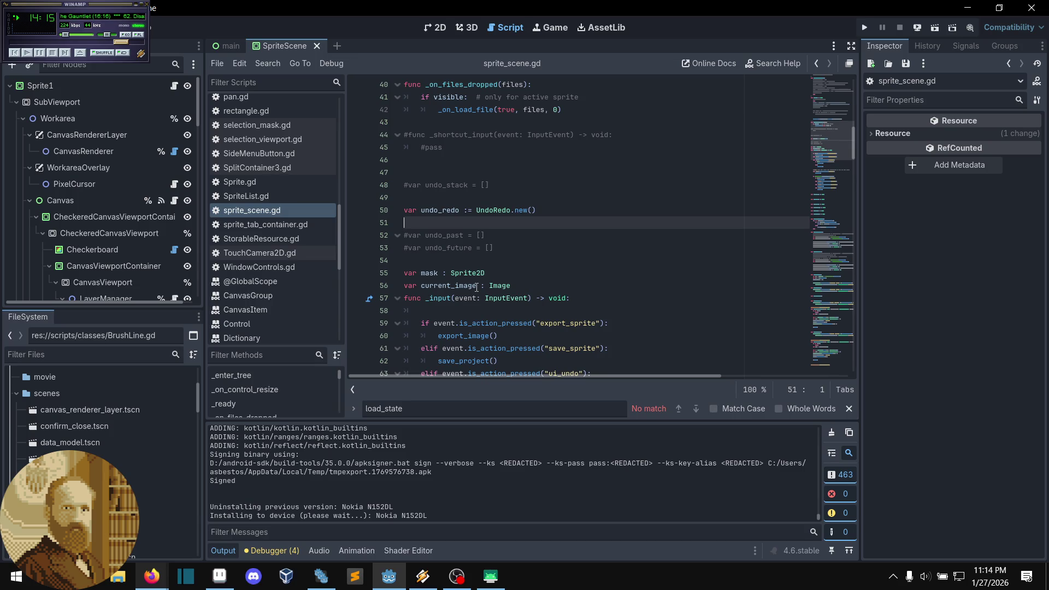
scroll(476, 287, "up", 2)
scroll(477, 287, "up", 2)
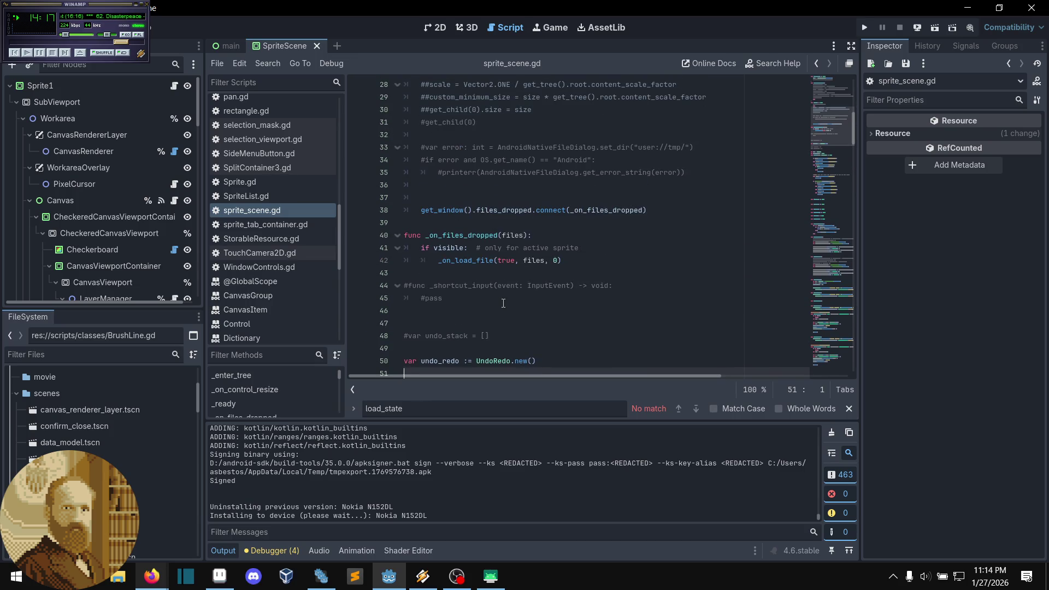
scroll(503, 303, "up", 1)
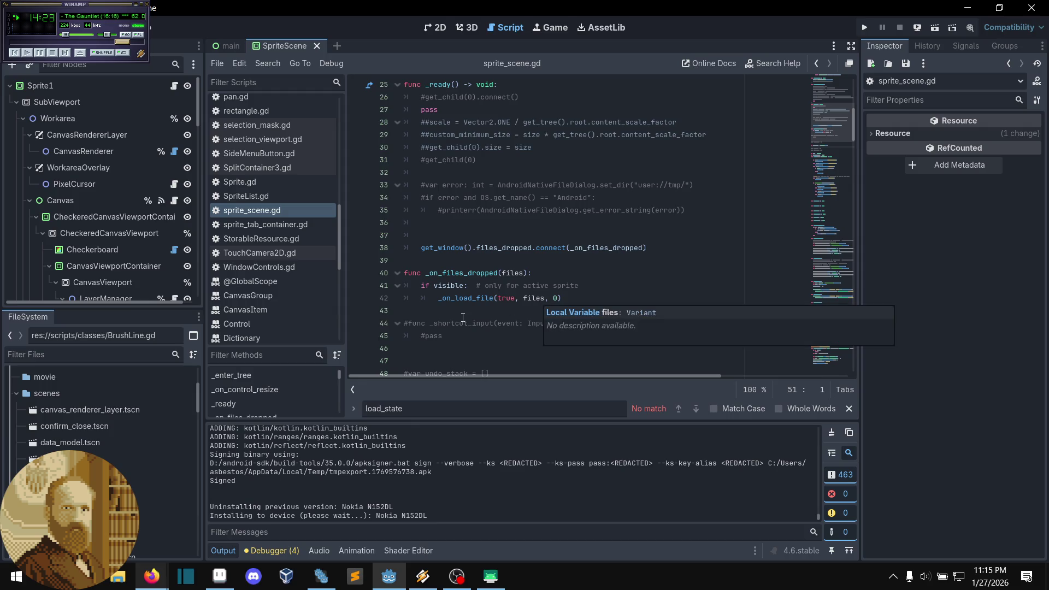
scroll(467, 315, "up", 1)
scroll(477, 305, "up", 1)
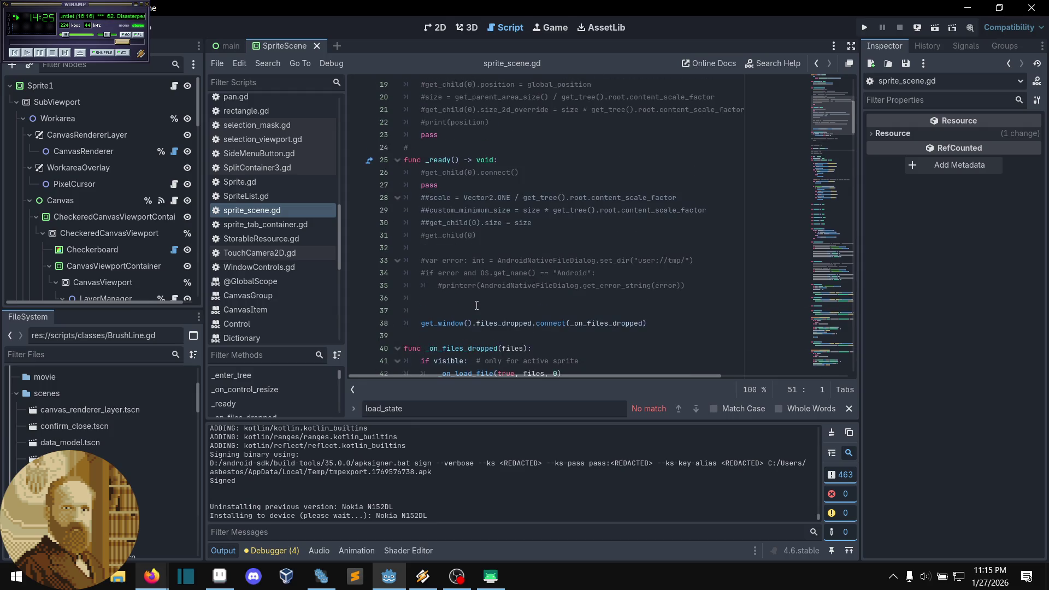
scroll(476, 306, "down", 2)
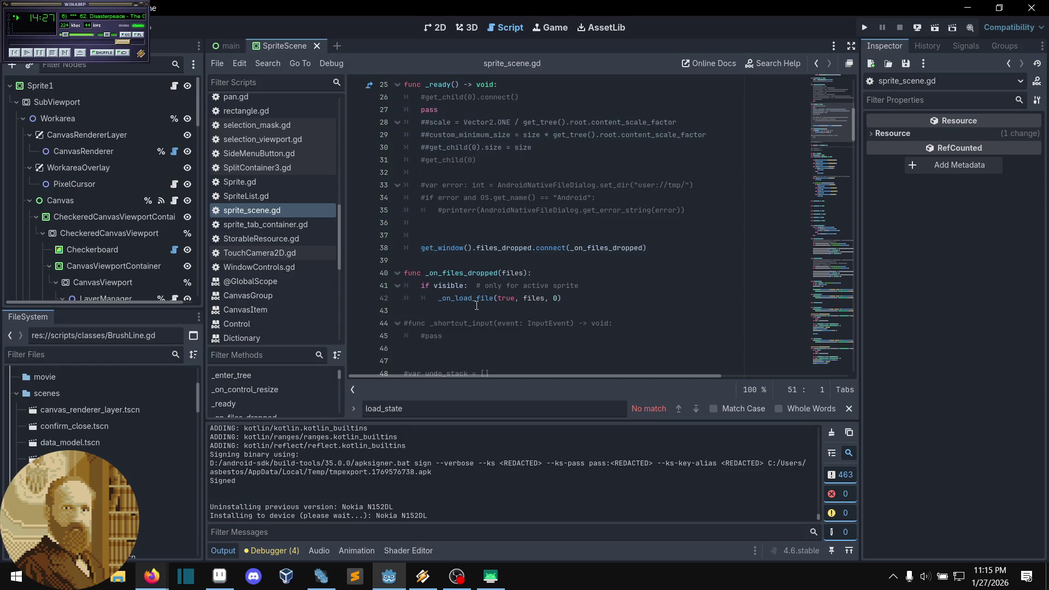
scroll(474, 320, "up", 1)
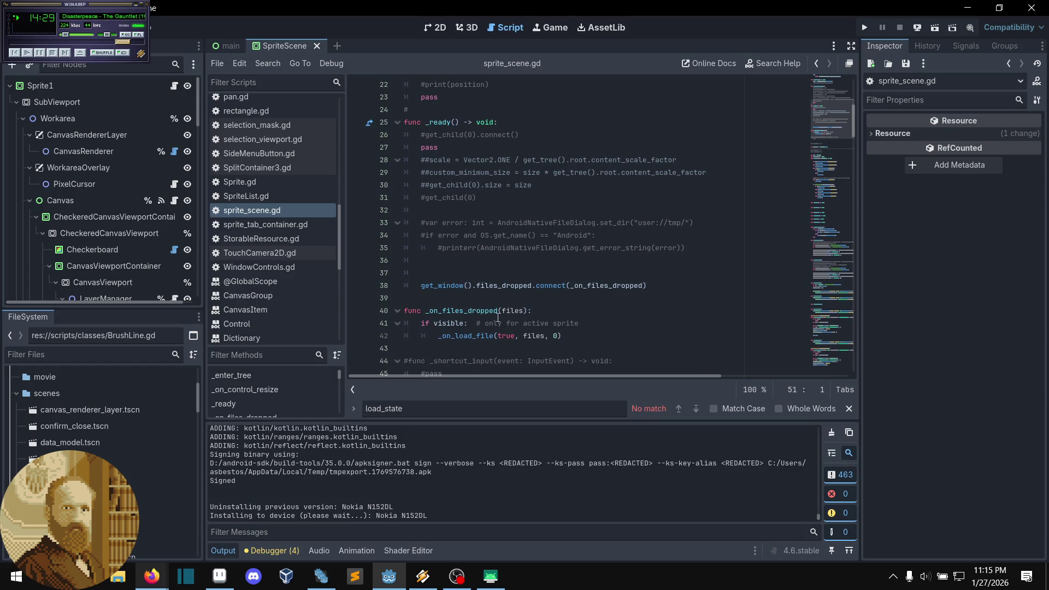
scroll(498, 318, "up", 1)
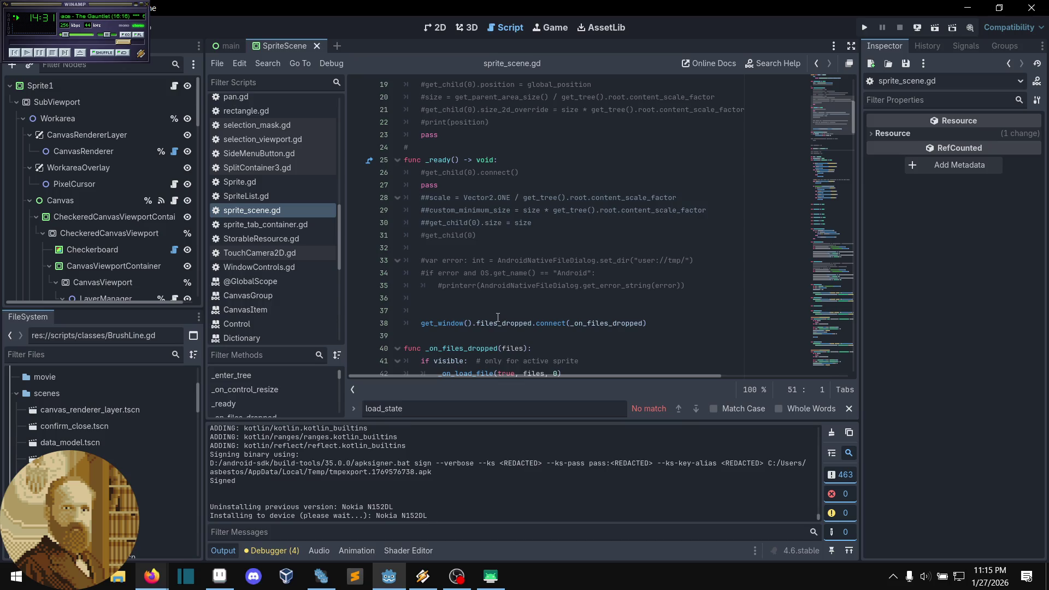
scroll(498, 317, "up", 3)
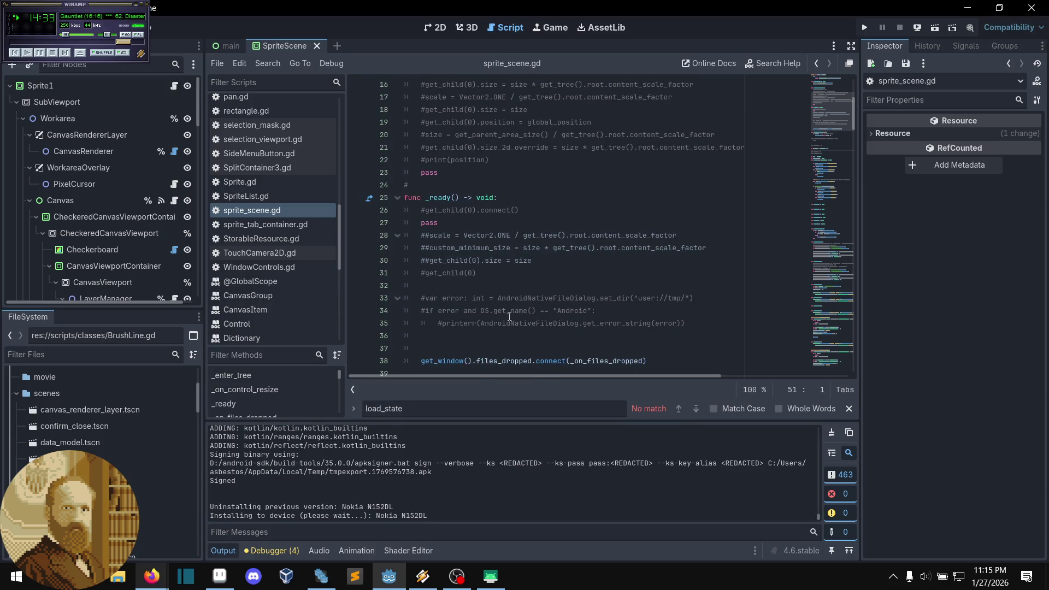
scroll(503, 318, "up", 8)
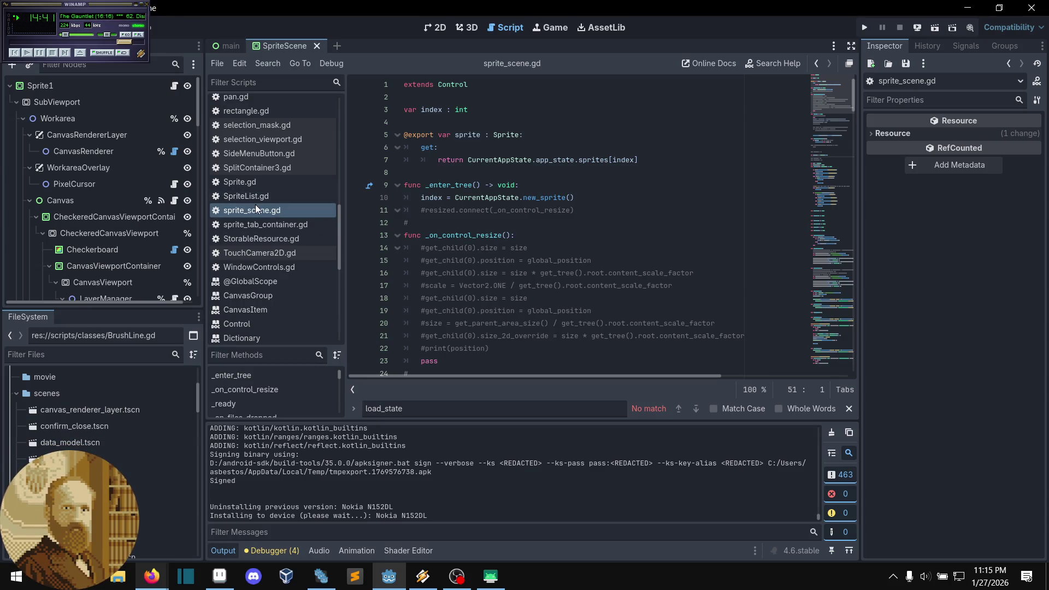
scroll(267, 173, "up", 10)
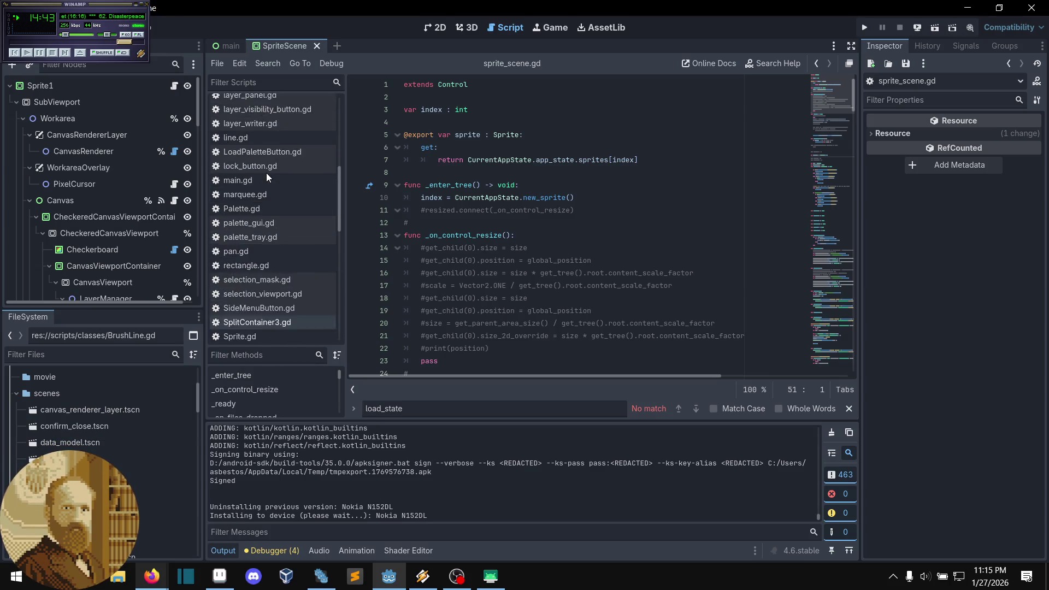
scroll(267, 175, "up", 2)
Step: Check lines 64–65 of CurrentAppState.gd, then reopen sprite_scene.gd at line 13
left_click(268, 188)
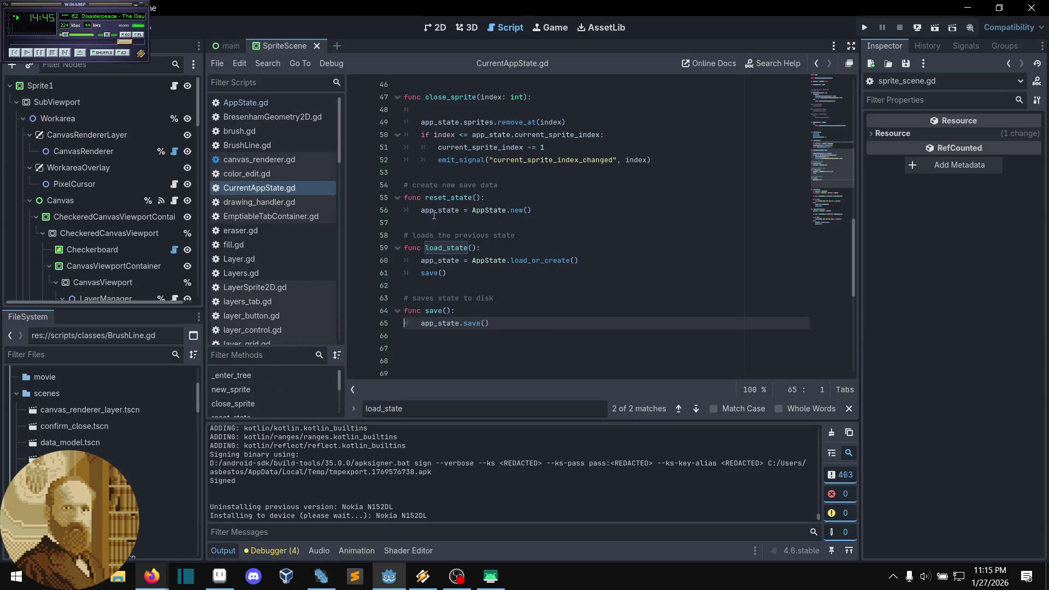
left_click(536, 314)
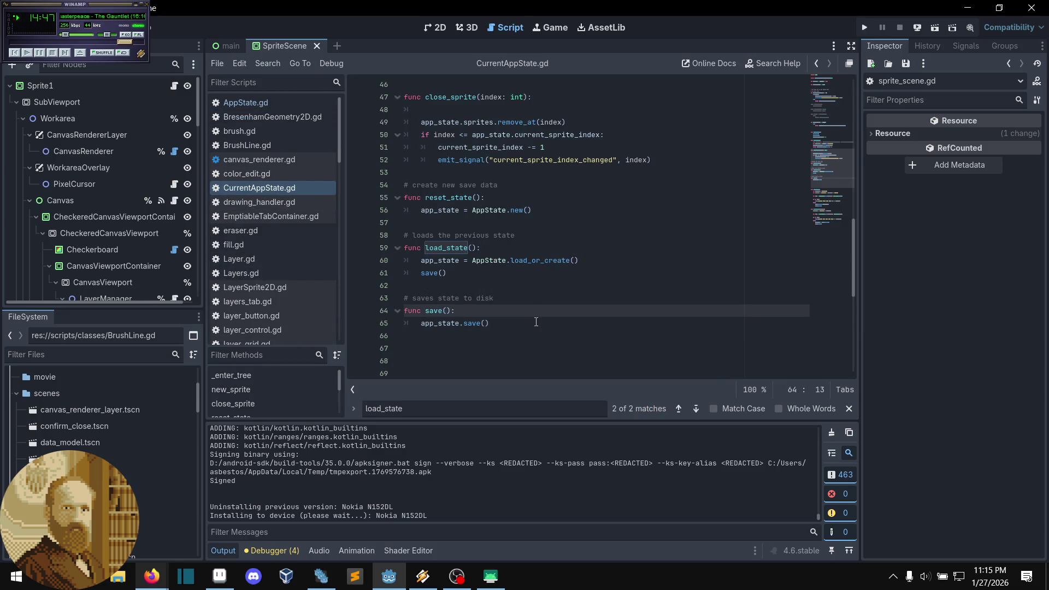
left_click(536, 322)
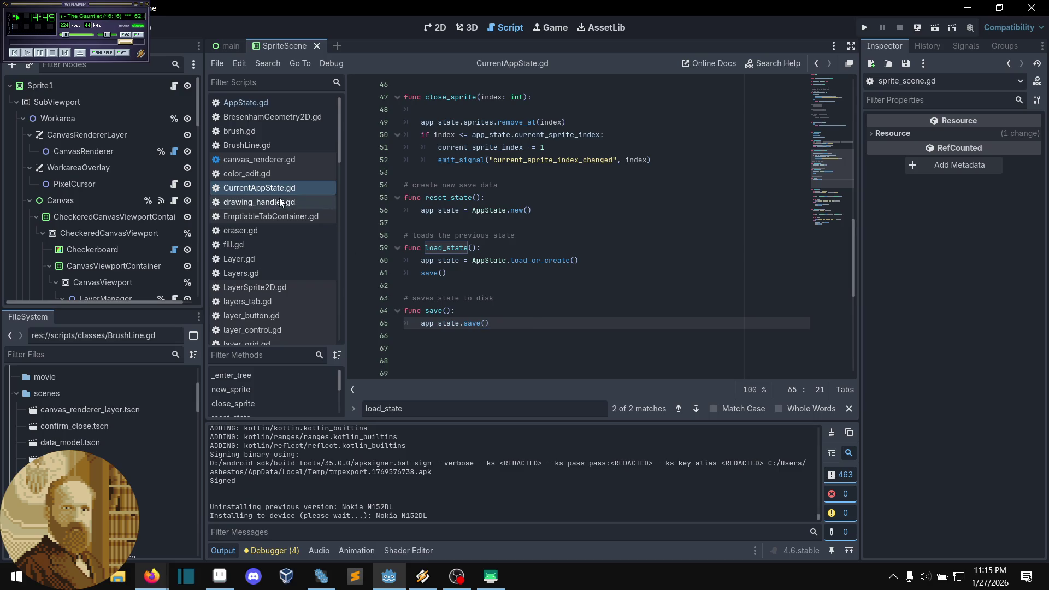
scroll(280, 199, "down", 5)
scroll(279, 197, "down", 4)
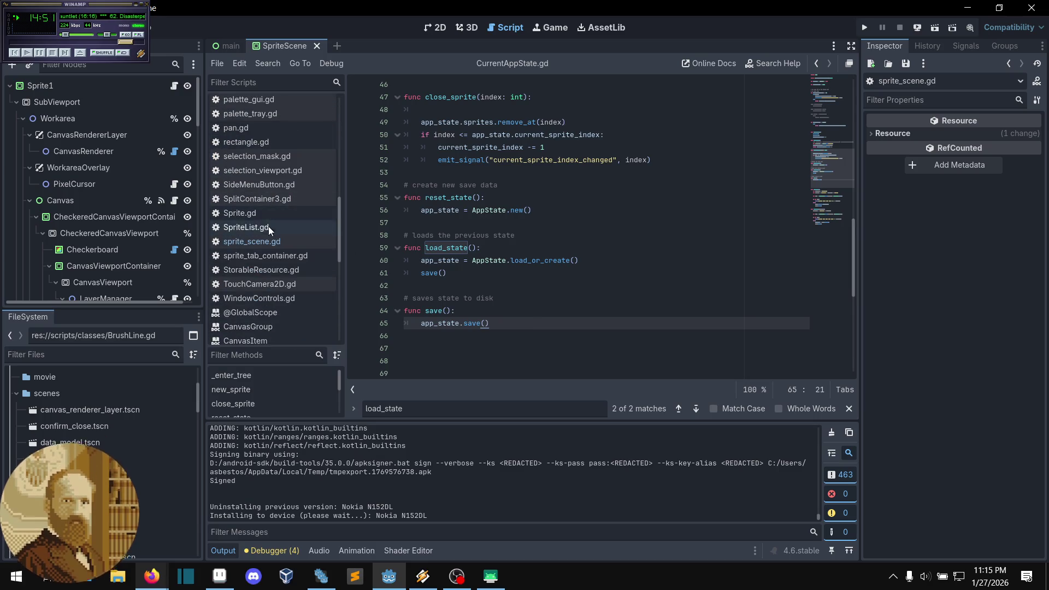
left_click(274, 244)
left_click(748, 235)
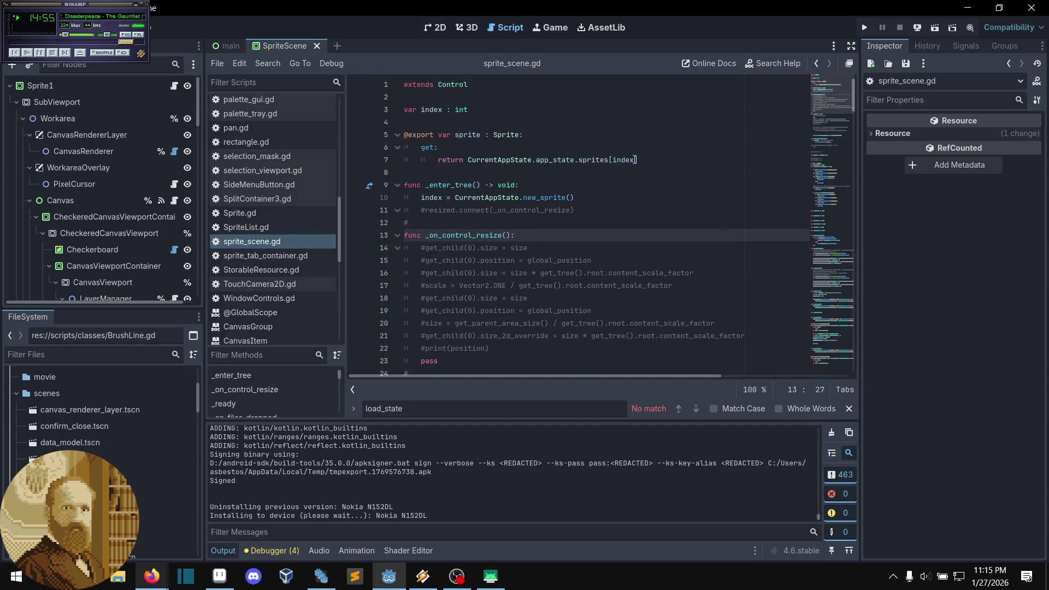
scroll(598, 197, "down", 3)
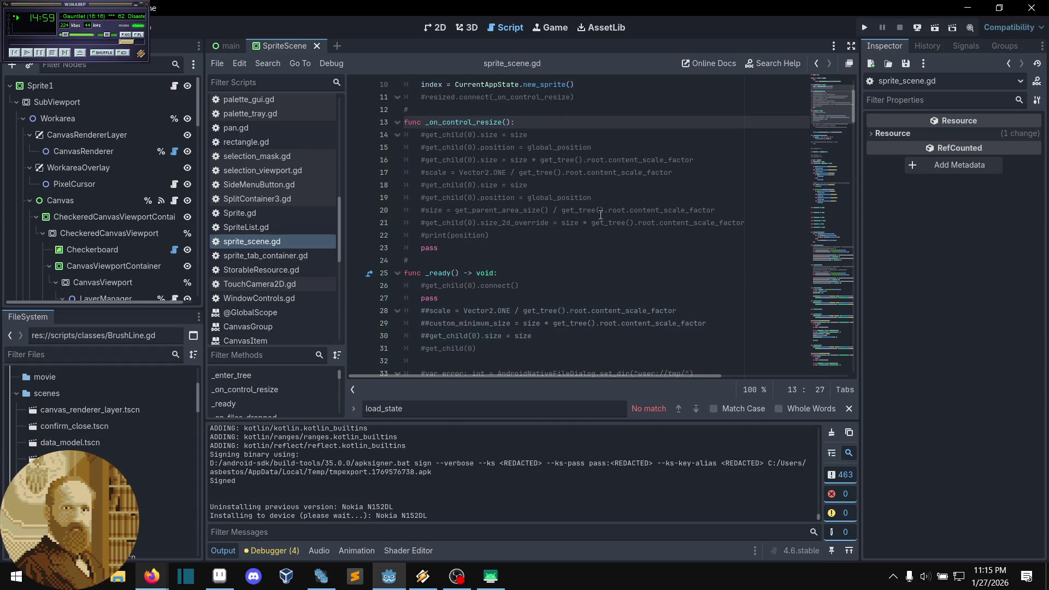
scroll(602, 216, "down", 6)
scroll(590, 201, "down", 1)
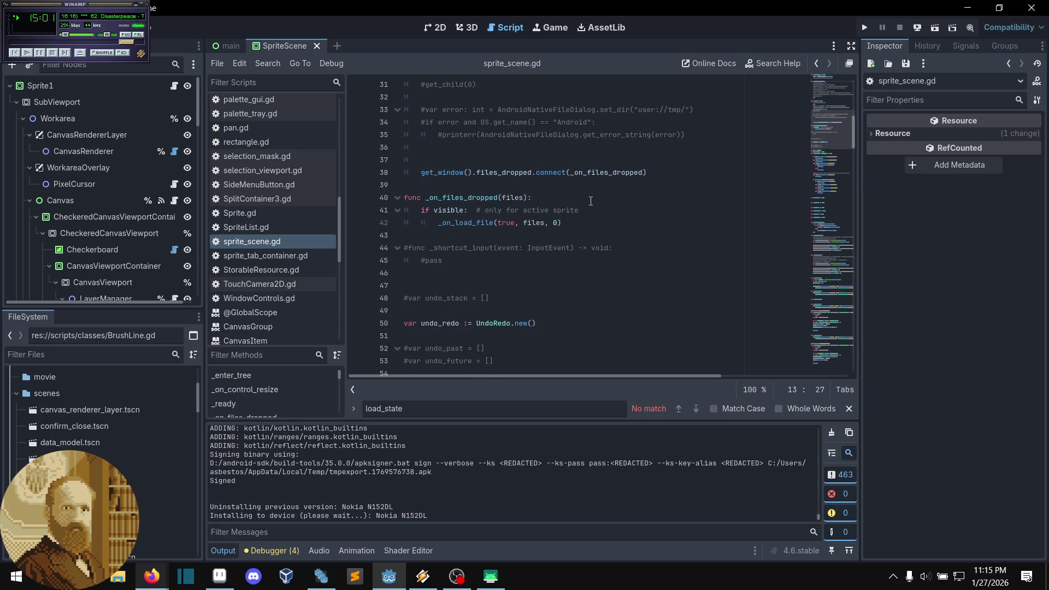
left_click(587, 198)
scroll(587, 197, "down", 5)
scroll(587, 197, "down", 7)
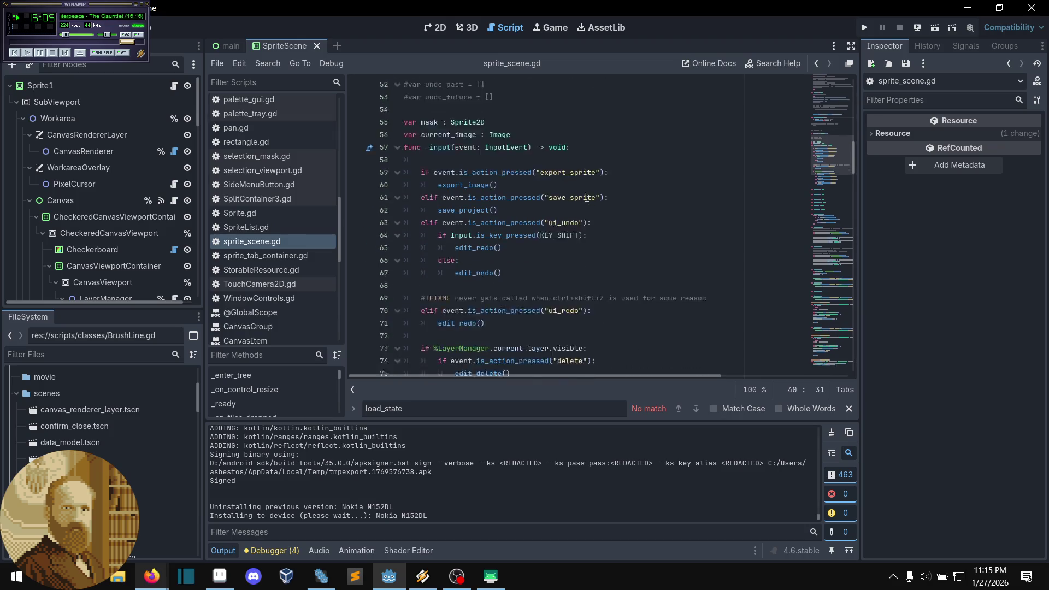
scroll(587, 197, "down", 2)
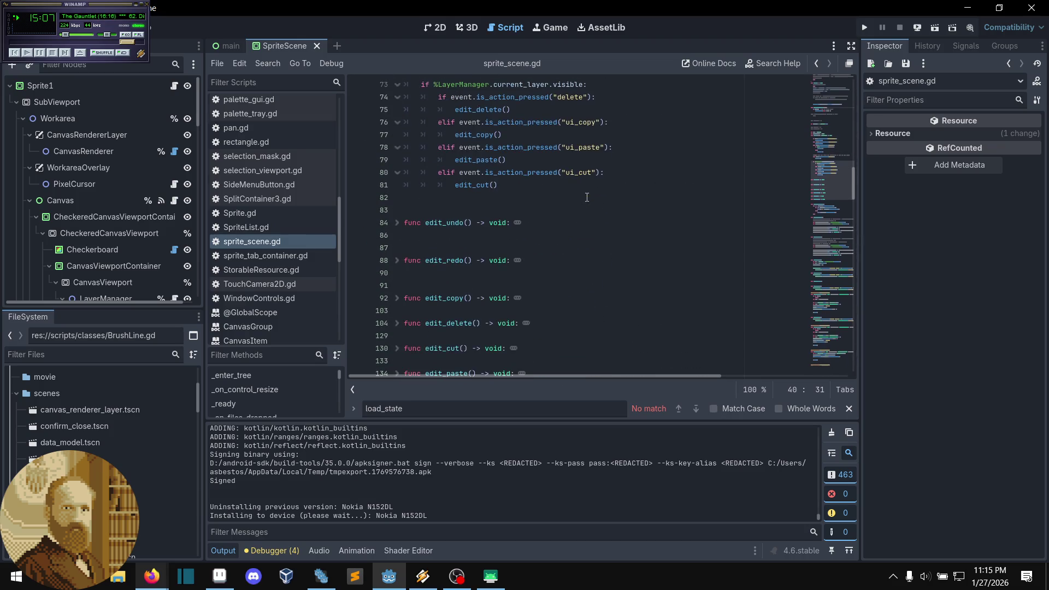
scroll(587, 197, "down", 2)
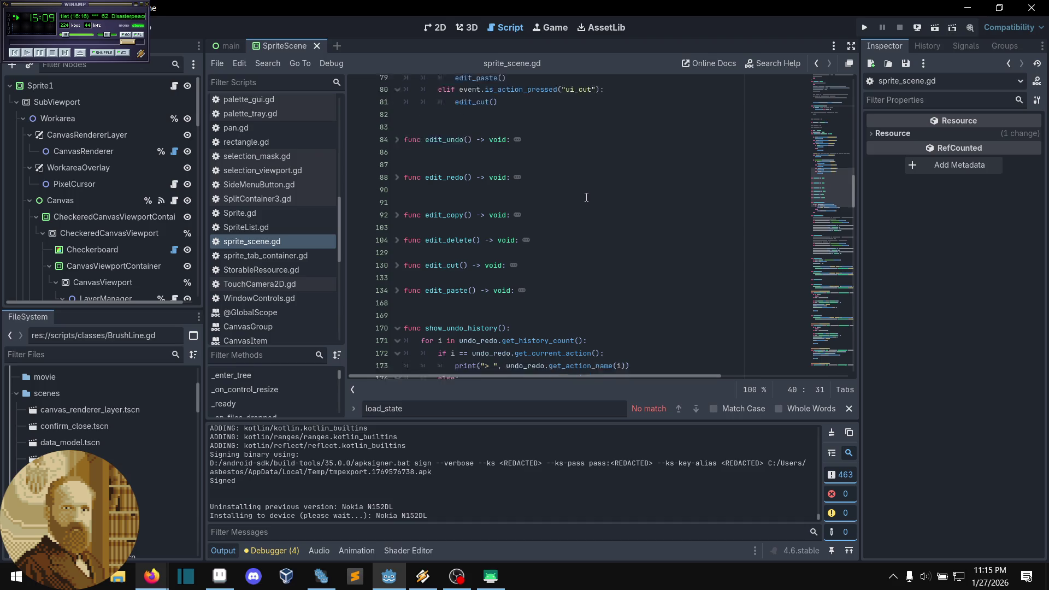
scroll(587, 197, "down", 9)
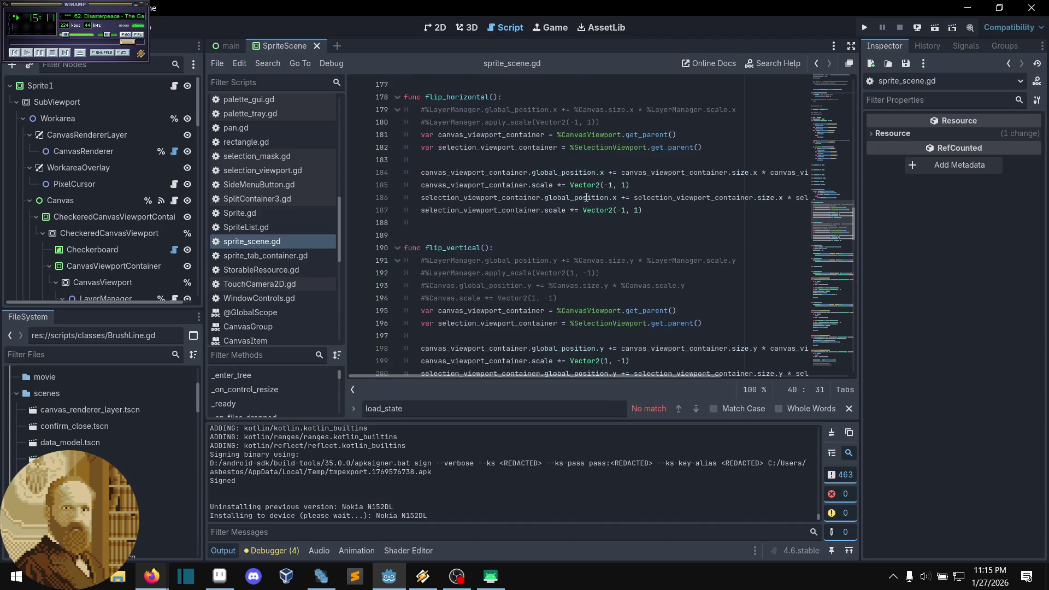
scroll(586, 197, "down", 1)
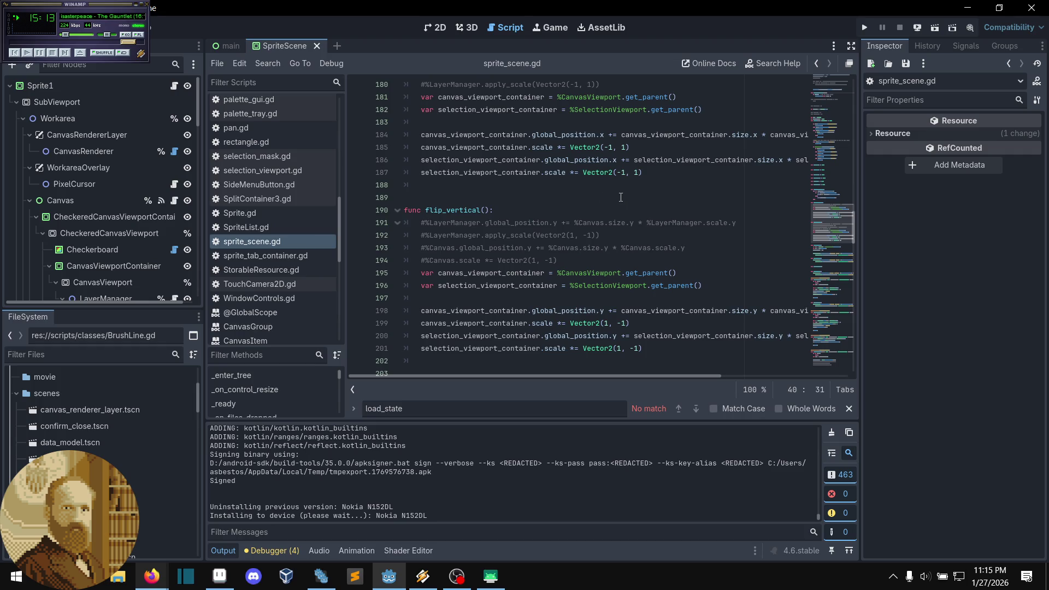
scroll(621, 197, "down", 1)
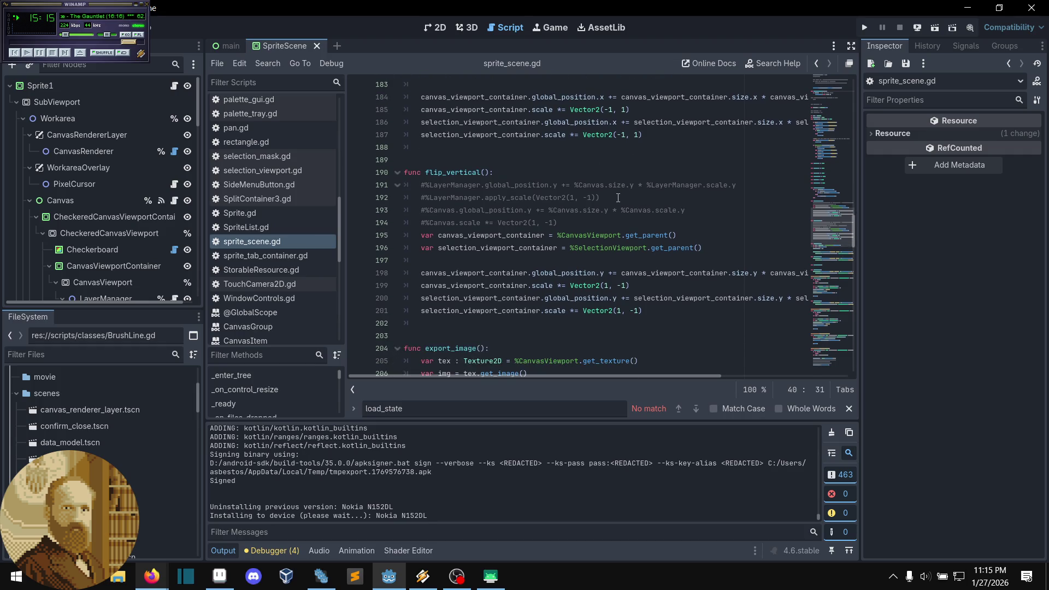
scroll(618, 197, "down", 4)
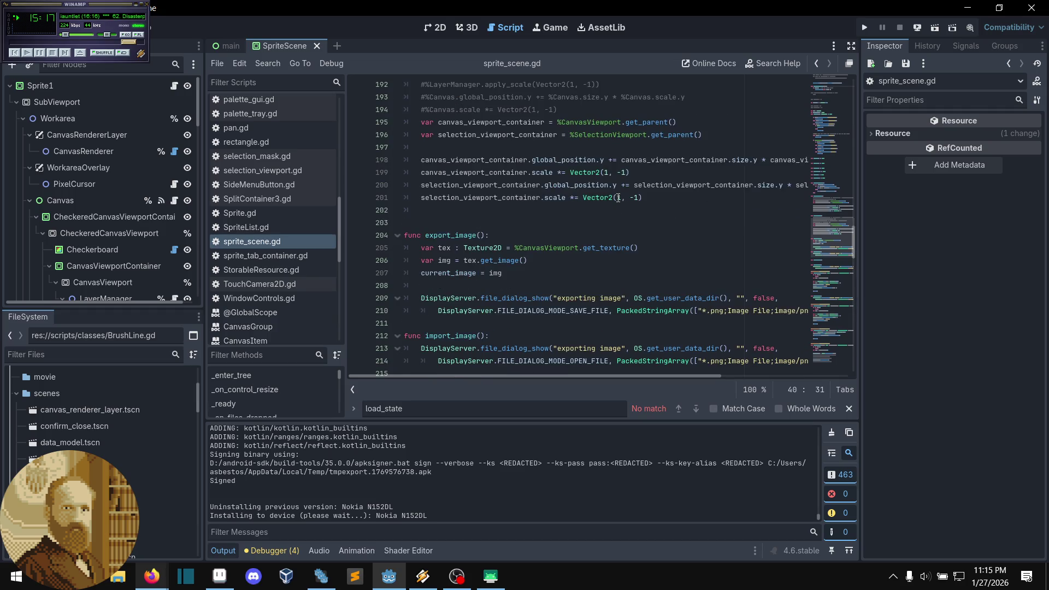
scroll(618, 197, "down", 2)
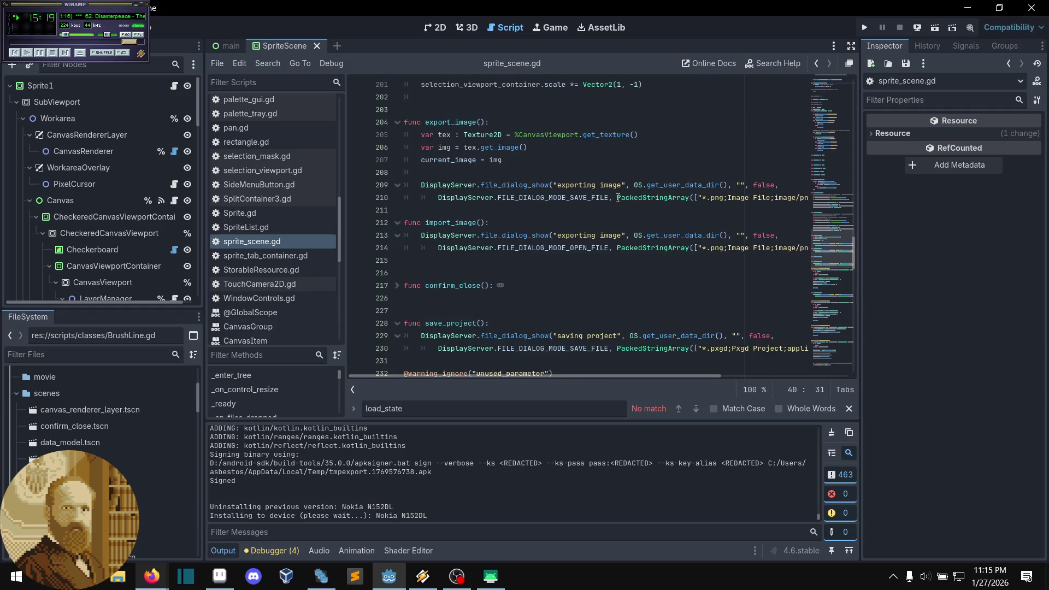
scroll(618, 197, "down", 1)
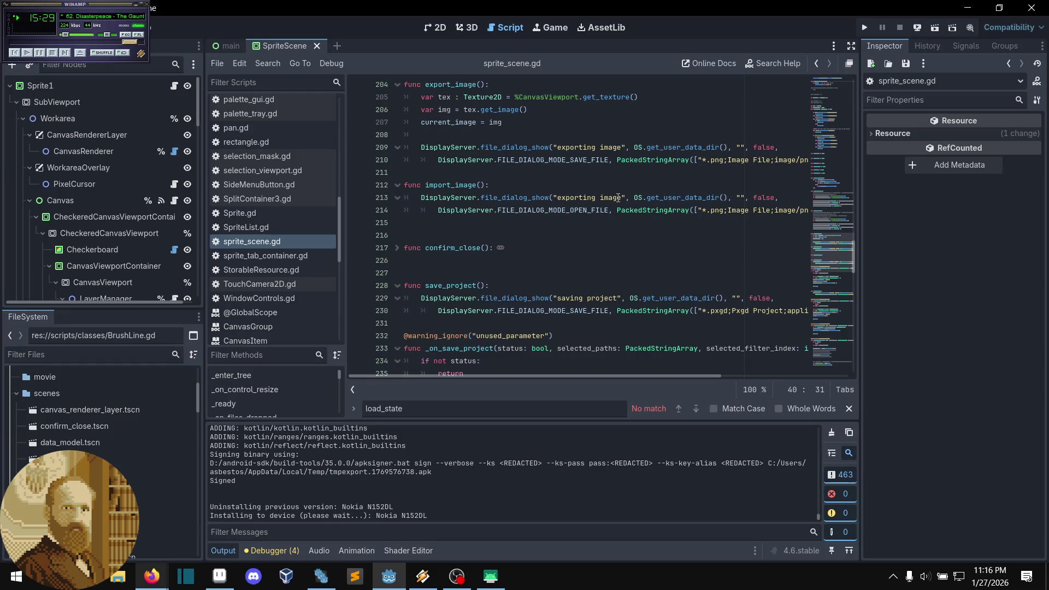
scroll(618, 198, "down", 1)
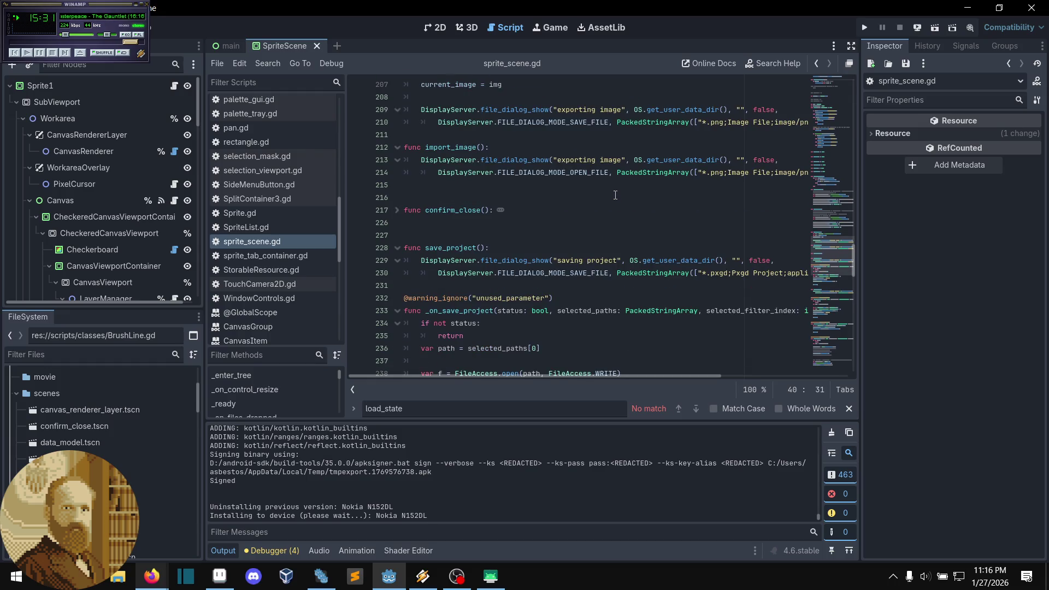
scroll(613, 194, "down", 2)
scroll(611, 190, "down", 1)
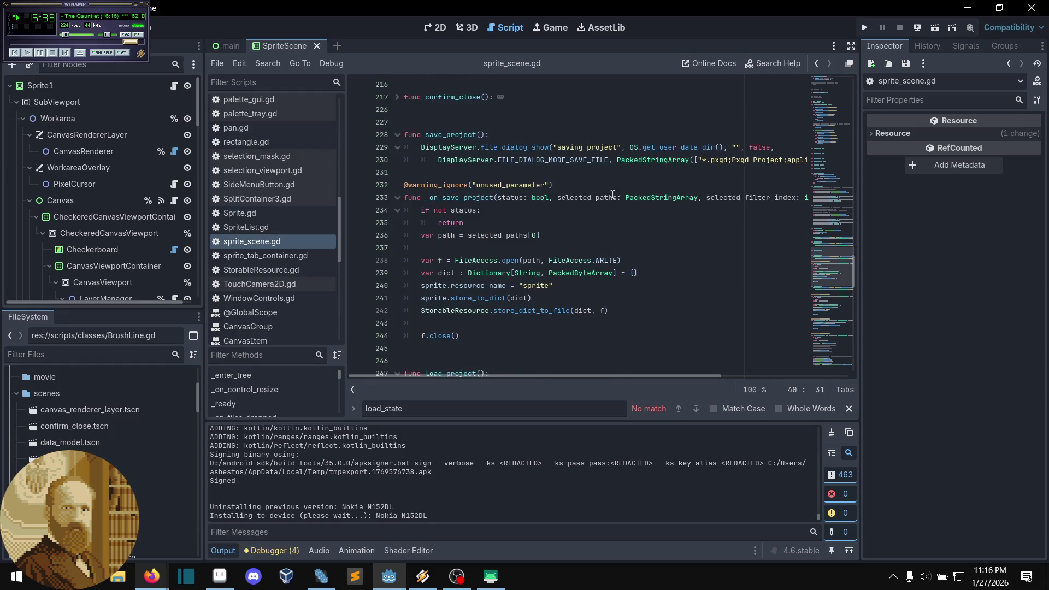
scroll(611, 194, "down", 2)
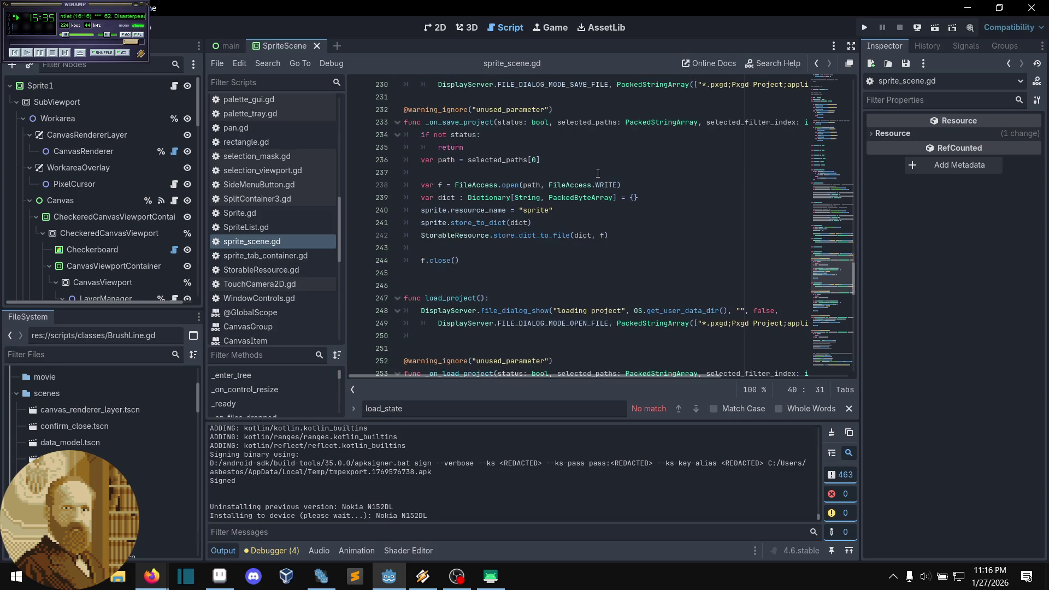
Step: Add the line name = str(sprite) after the resource_name line and save sprite_scene.gd
left_click(592, 164)
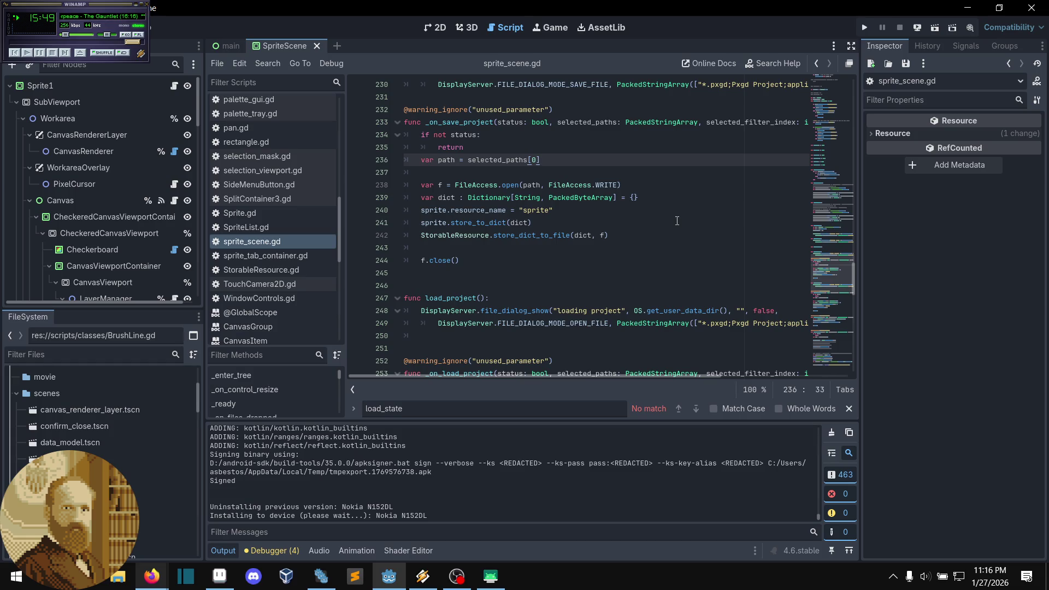
left_click(575, 223)
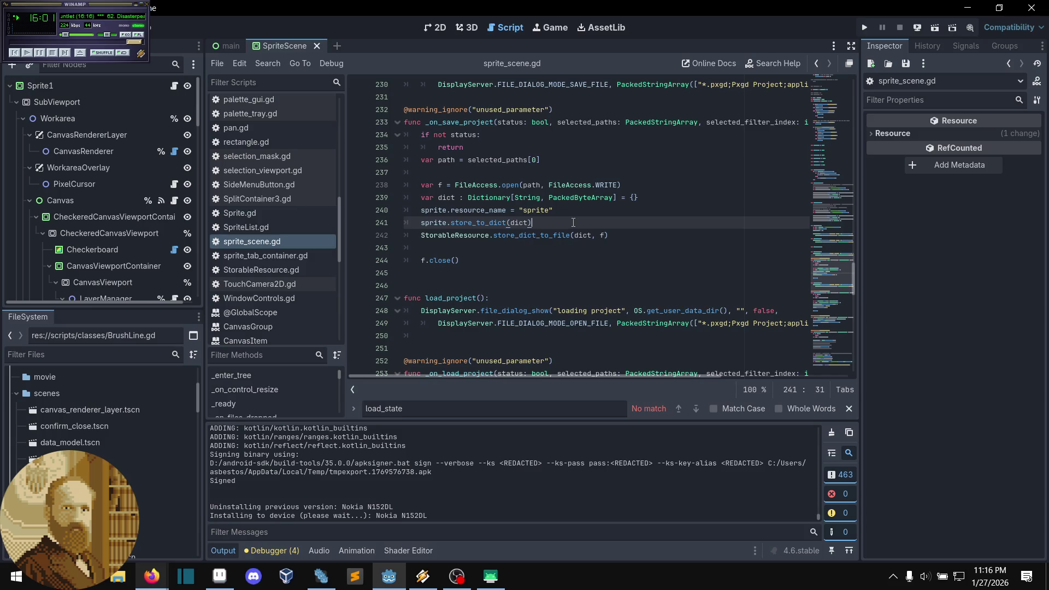
left_click(568, 214)
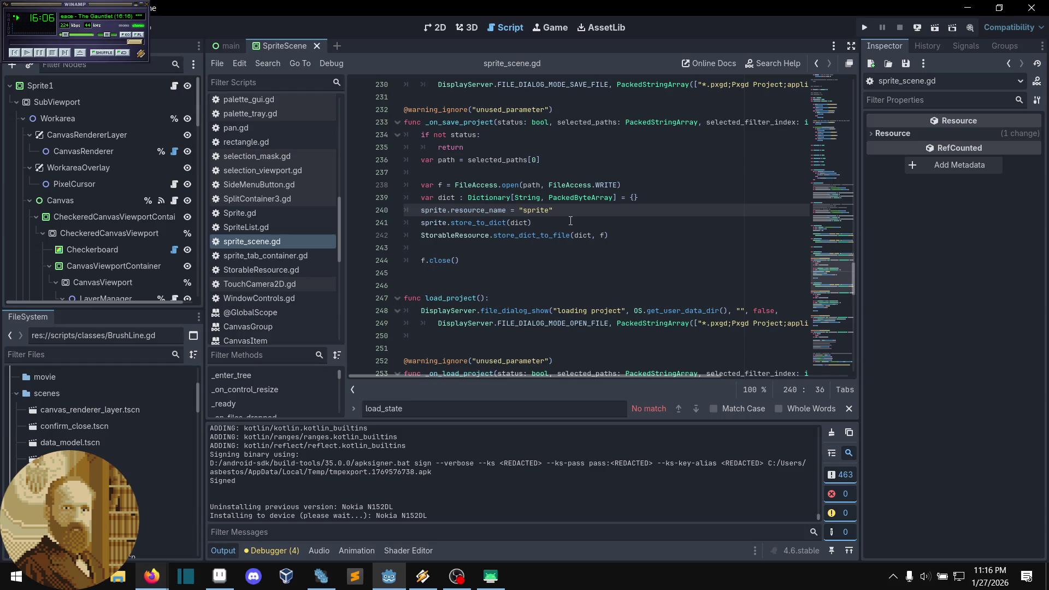
key("Return")
type("nqme")
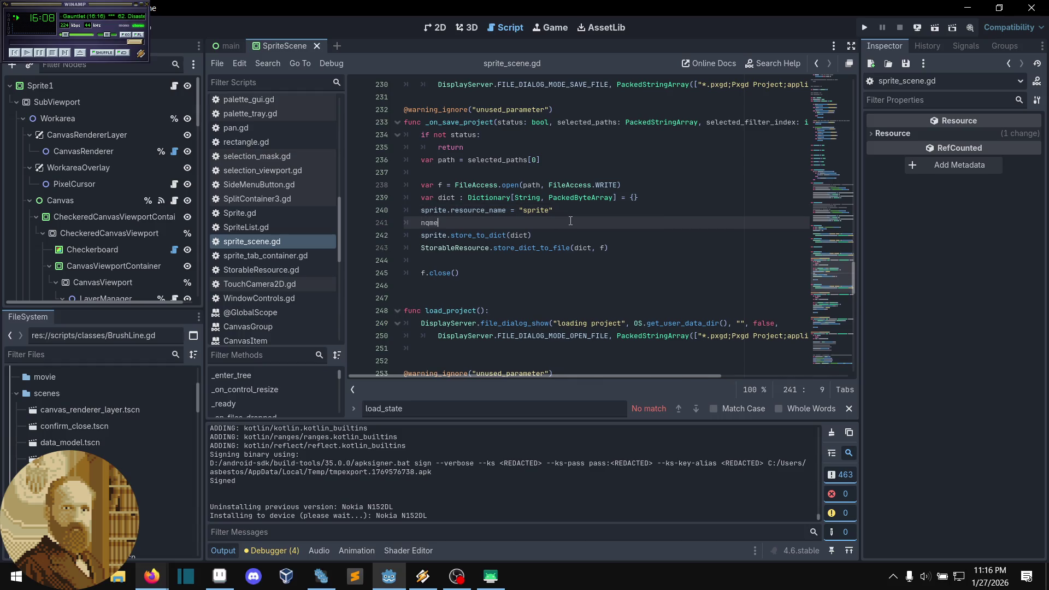
key("BackSpace")
key("BackSpace")
key("BackSpace")
type("a-")
type("me = ")
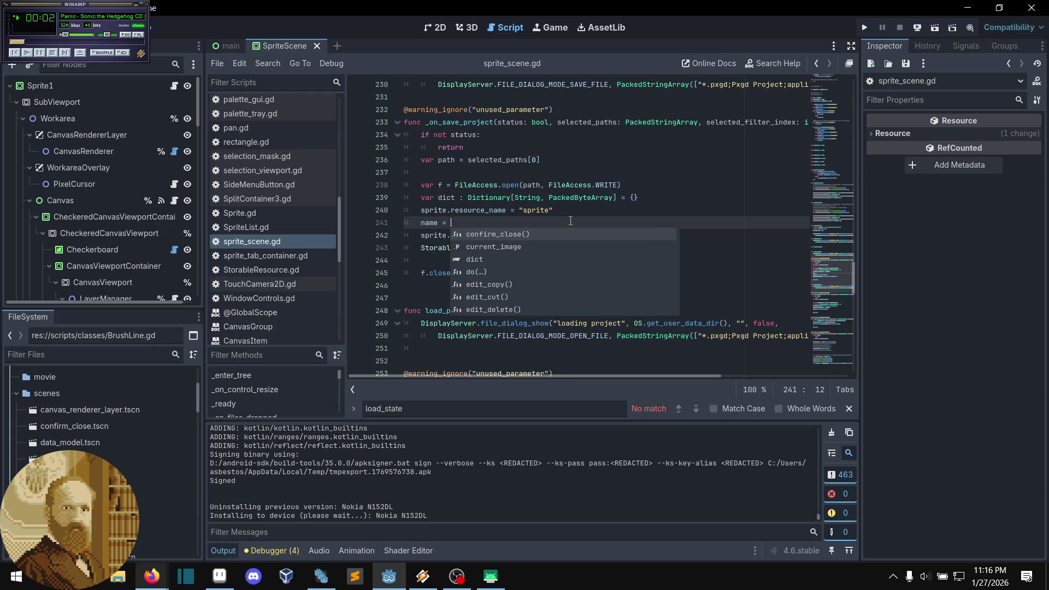
type("str(s")
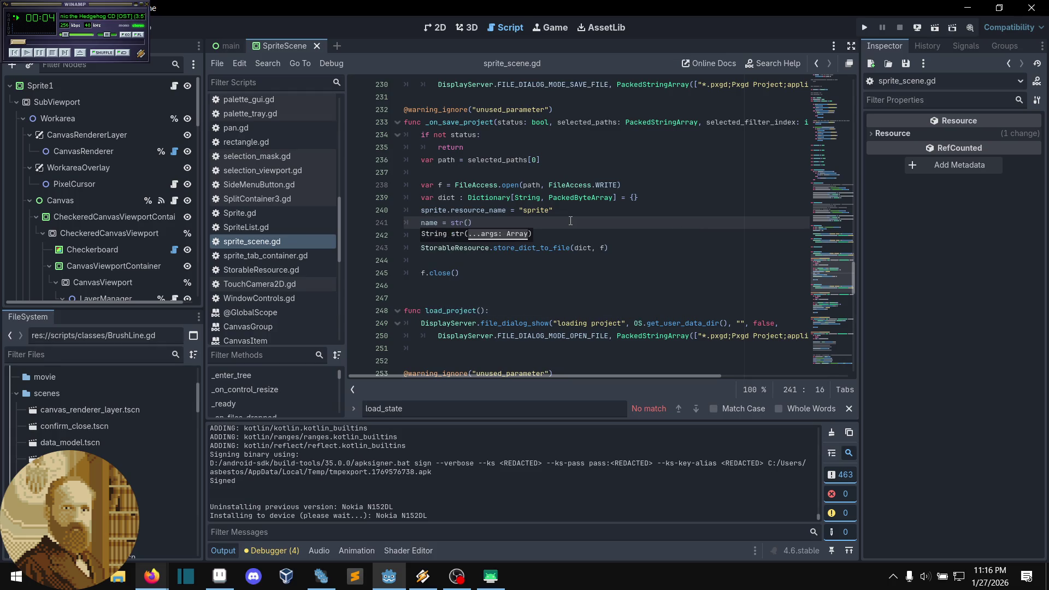
key("Down")
key("Down")
key("Down")
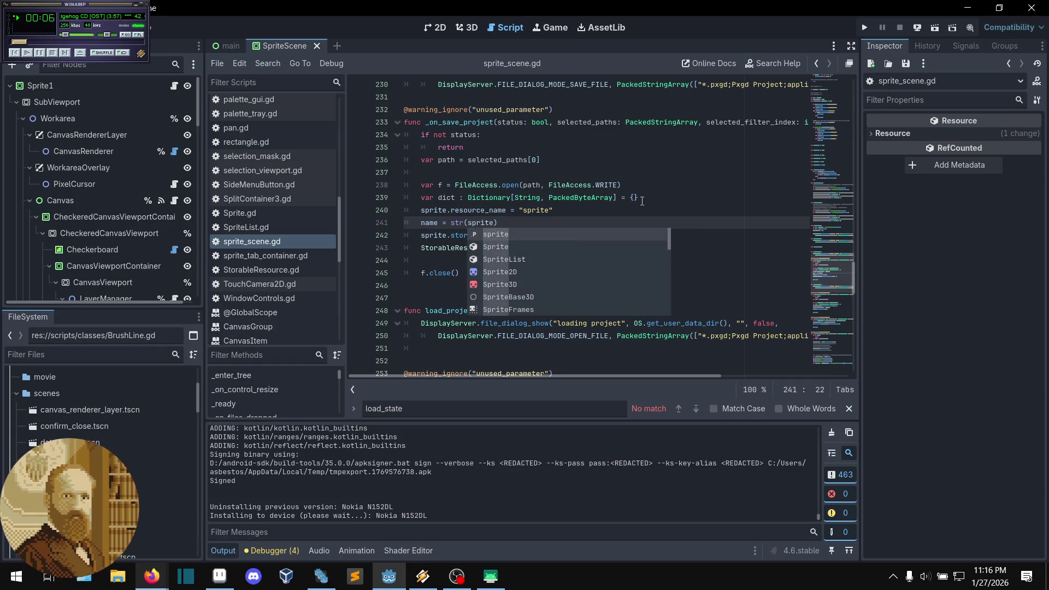
key("Return")
left_click(642, 200)
key("Down")
key("ctrl+s")
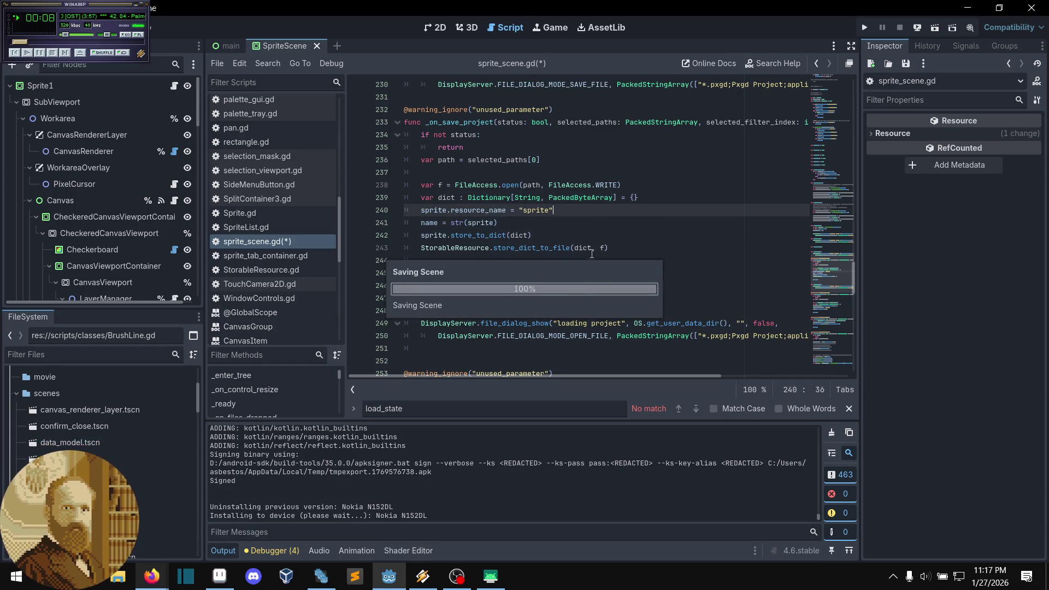
Step: Jump from the new line to where sprite is defined
key("Down")
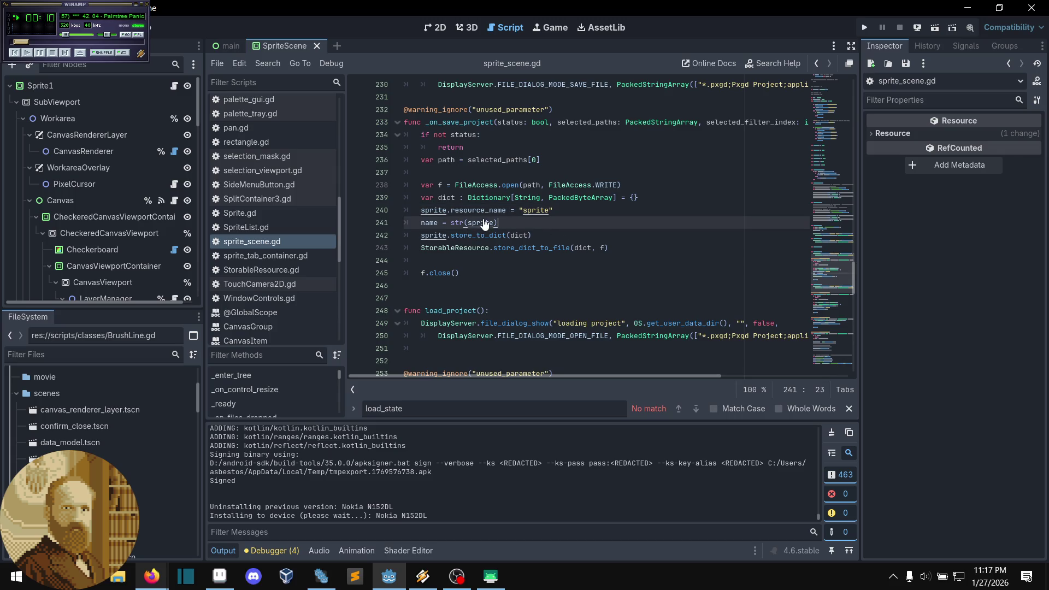
left_click(480, 223, "ctrl")
scroll(576, 204, "down", 2)
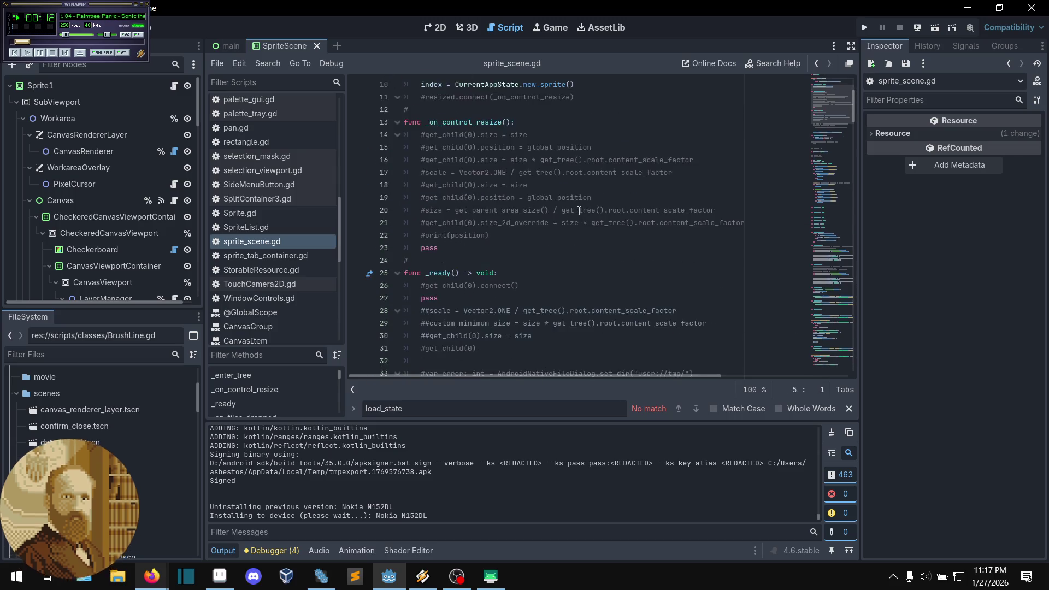
Step: Scroll to the exported sprite variable and open its Sprite type's script, Sprite.gd
scroll(618, 231, "down", 15)
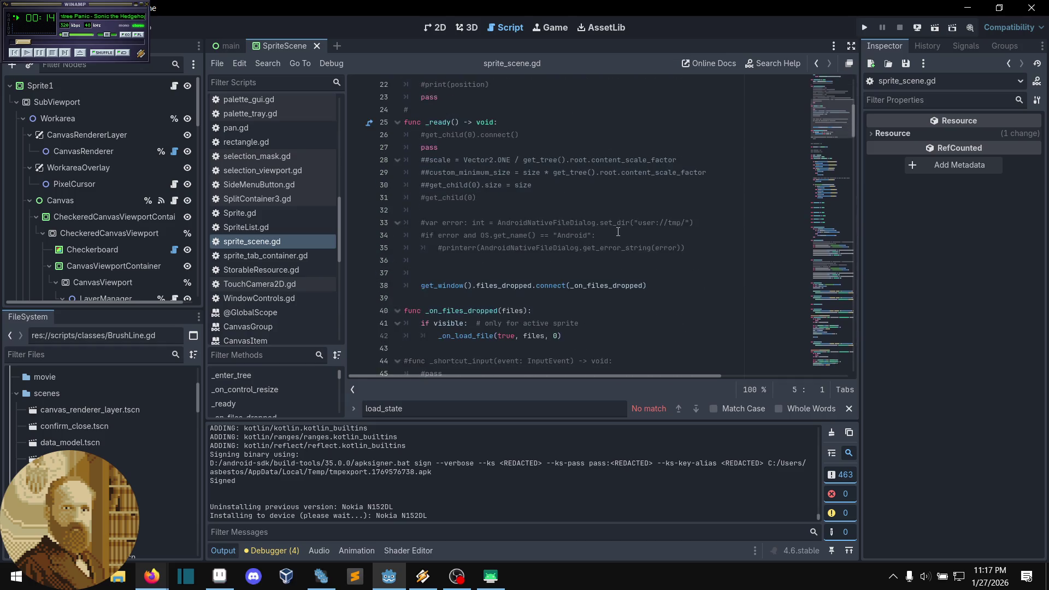
scroll(617, 231, "down", 20)
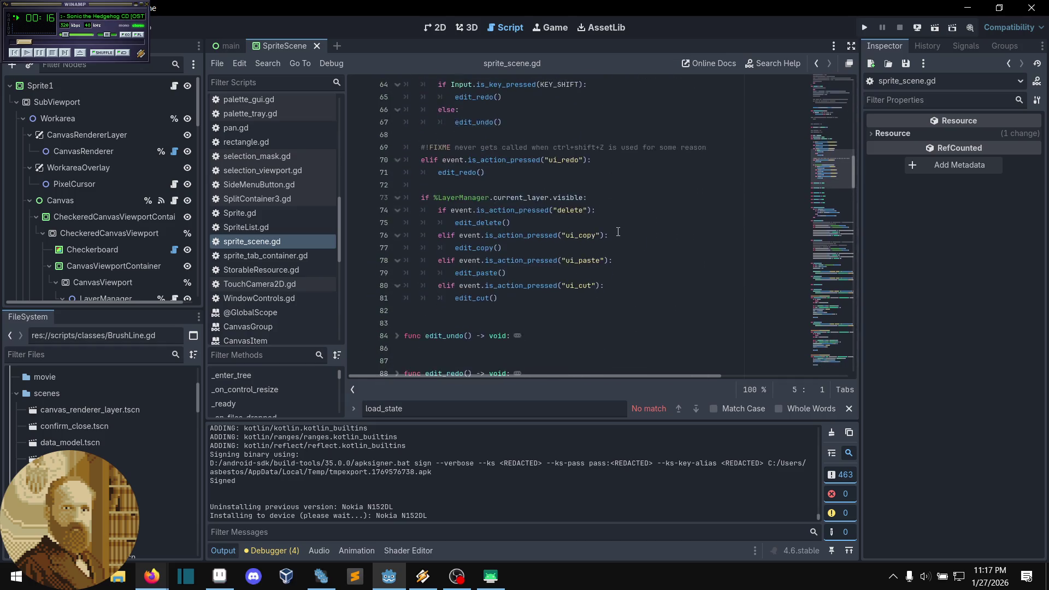
mouse_move(827, 222)
left_mouse_down()
mouse_move(837, 224)
mouse_move(844, 274)
mouse_move(834, 376)
left_mouse_up()
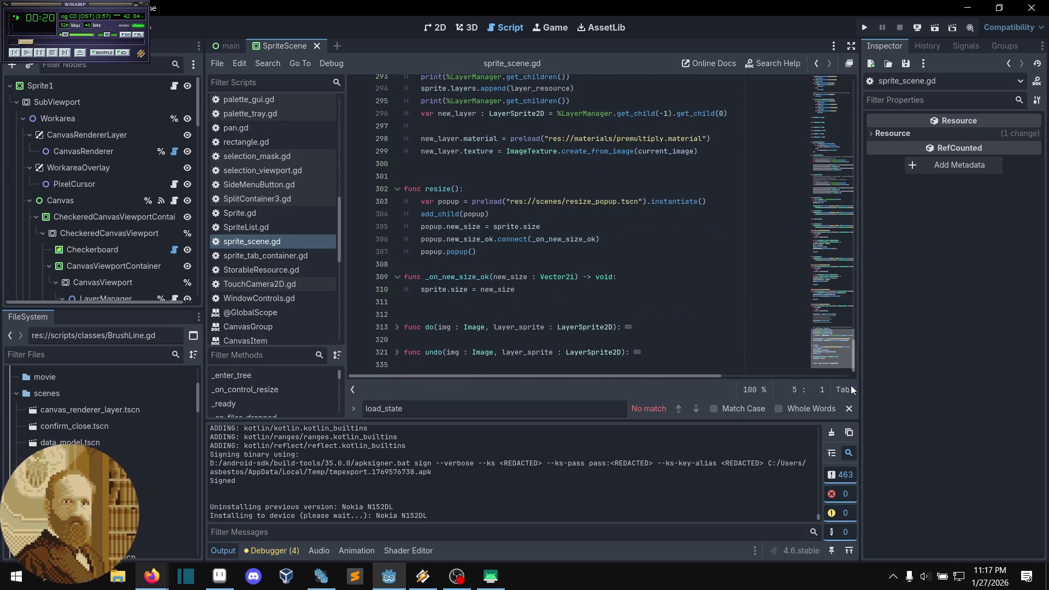
scroll(640, 303, "up", 1)
scroll(640, 304, "up", 7)
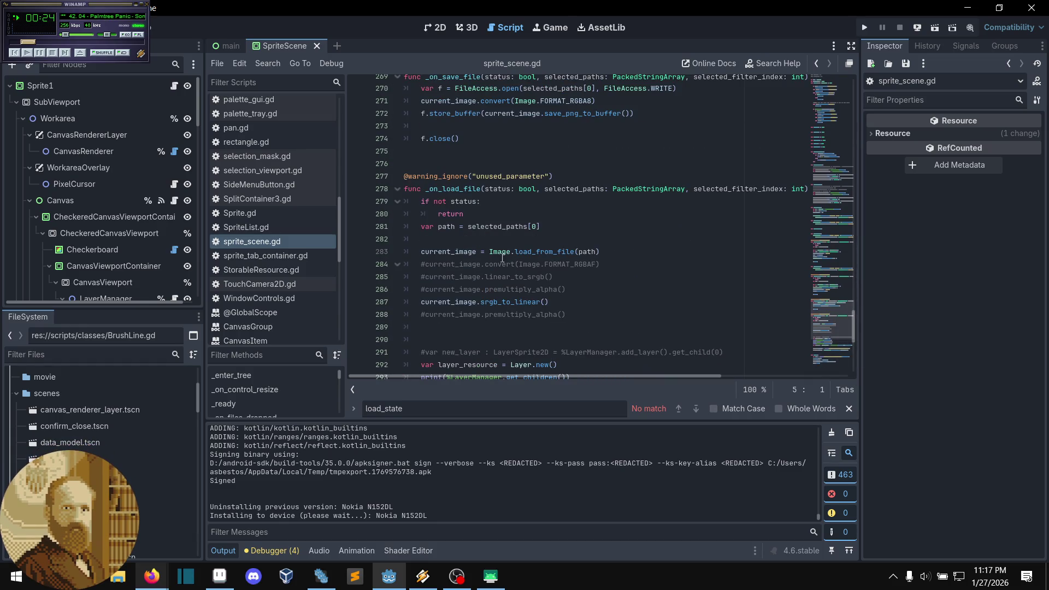
mouse_move(852, 299)
left_mouse_down()
mouse_move(828, 232)
mouse_move(826, 99)
left_mouse_up()
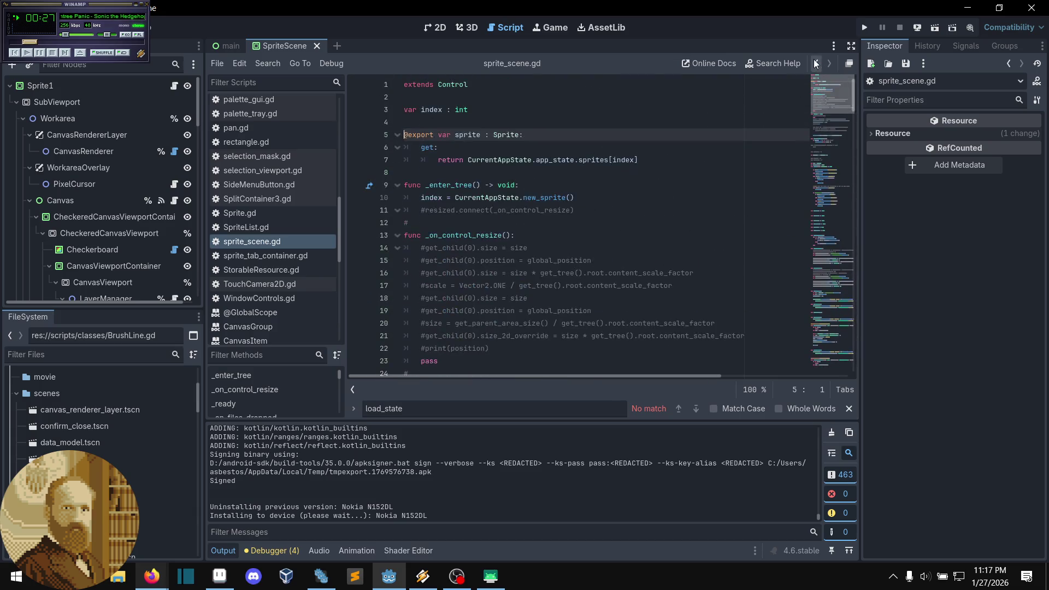
left_click(509, 133, "ctrl")
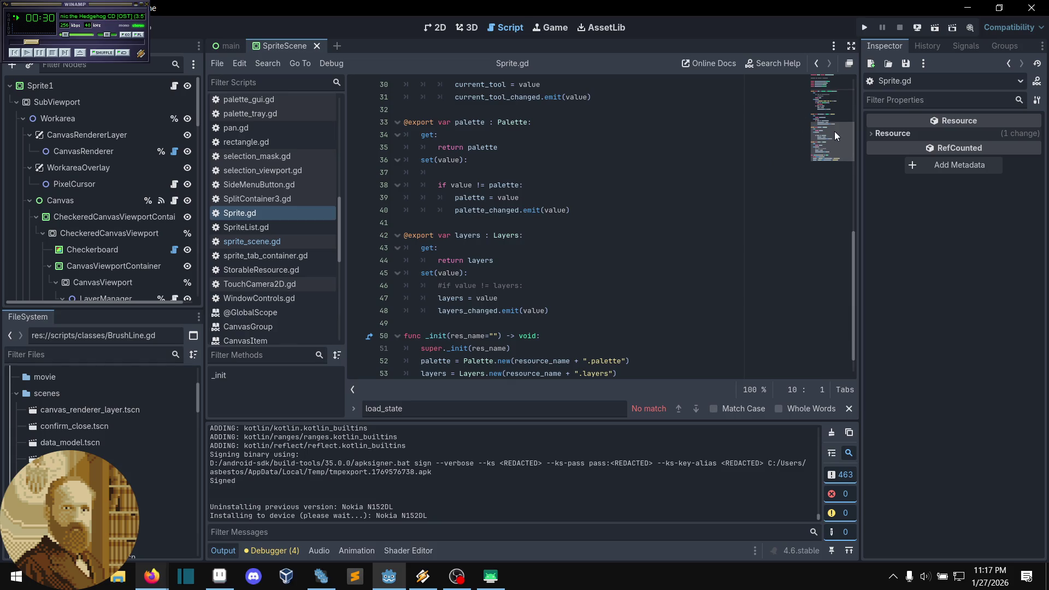
Step: Browse Sprite.gd's properties and size getter, then return to _on_save_project in sprite_scene.gd
scroll(828, 153, "down", 1)
left_click_drag(830, 153, 846, 104)
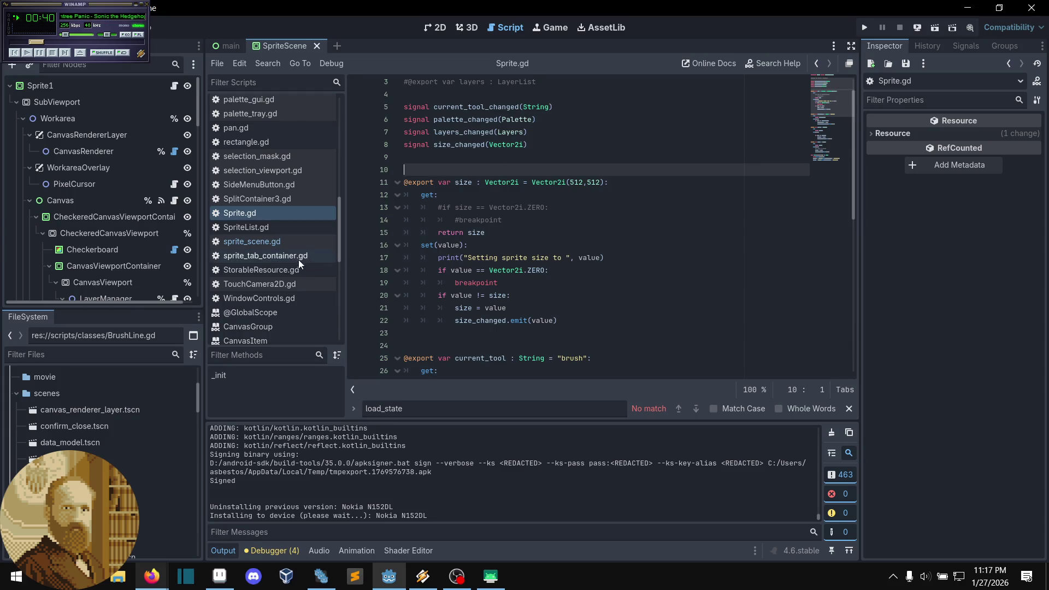
left_click(287, 239)
key("alt+Left")
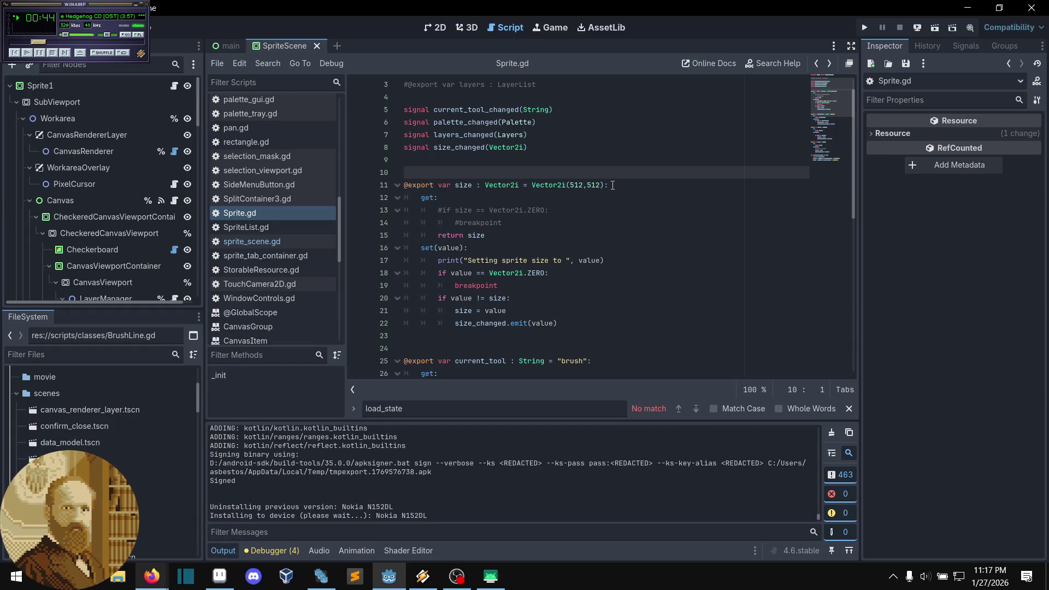
left_click(508, 195)
scroll(508, 195, "down", 1)
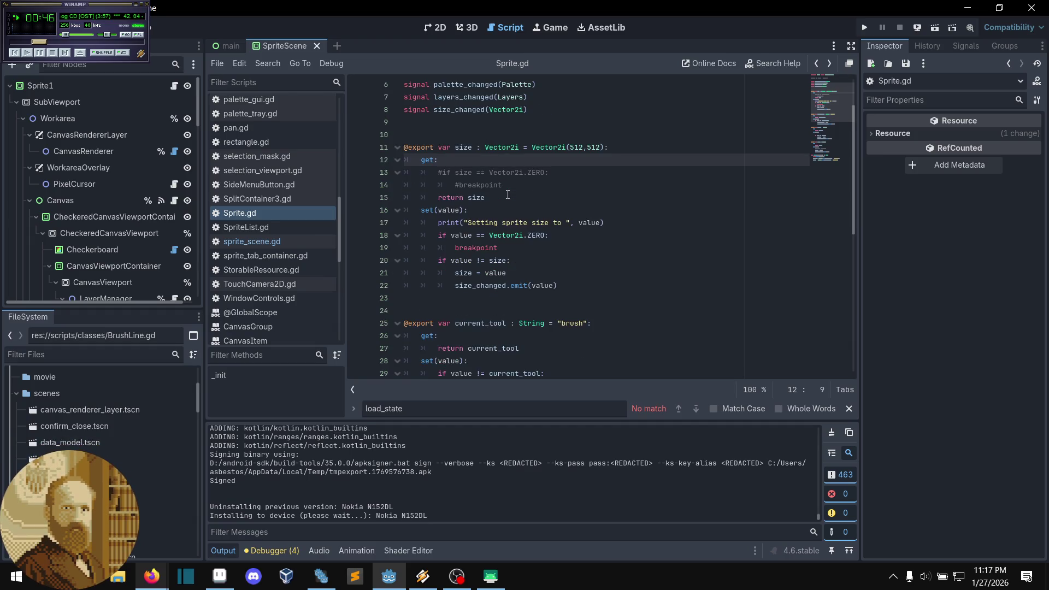
scroll(522, 187, "down", 2)
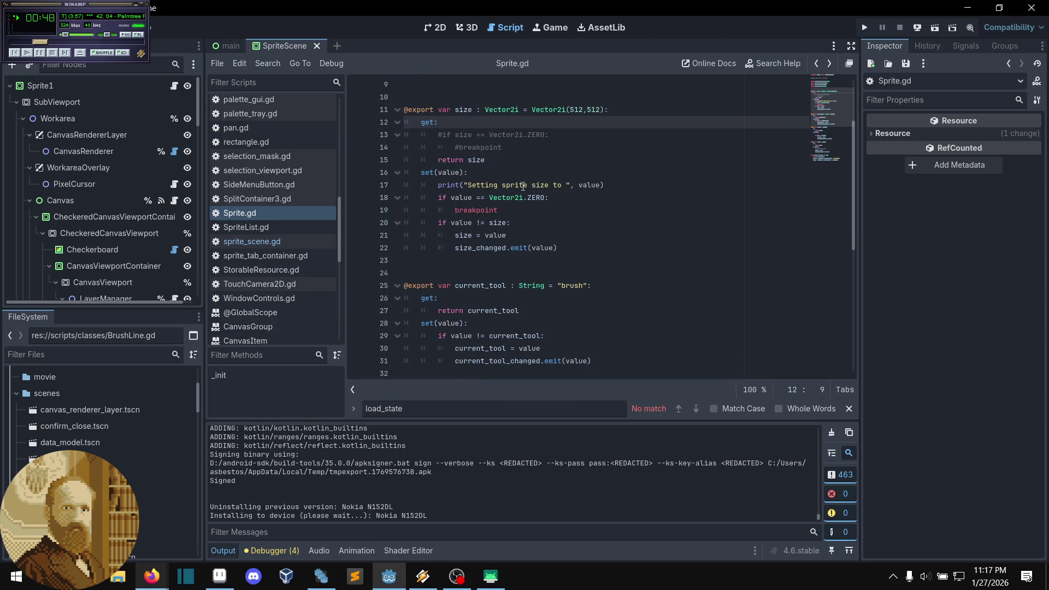
left_click(252, 241)
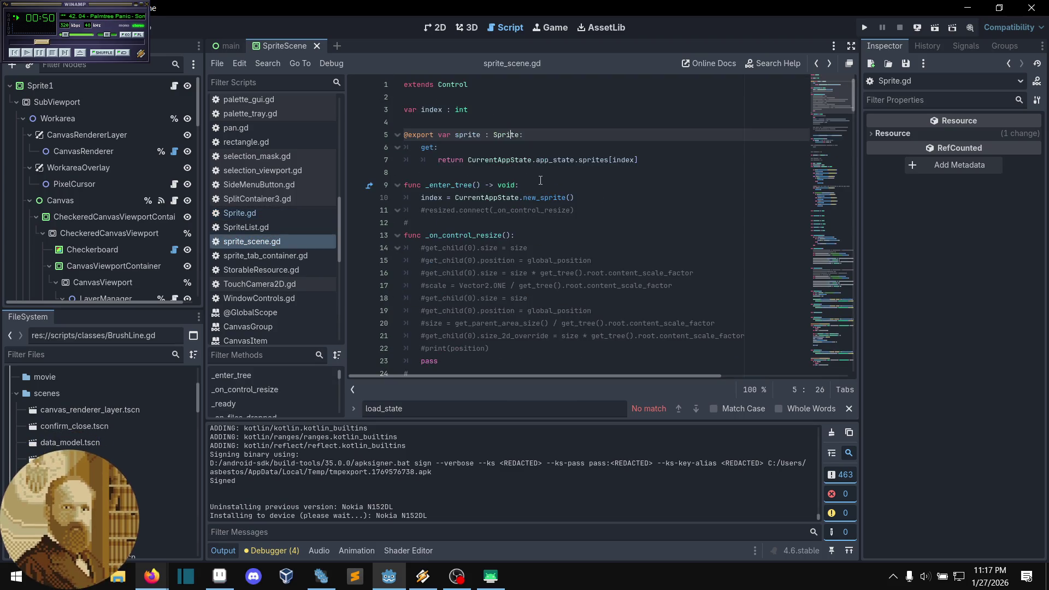
left_click(585, 223)
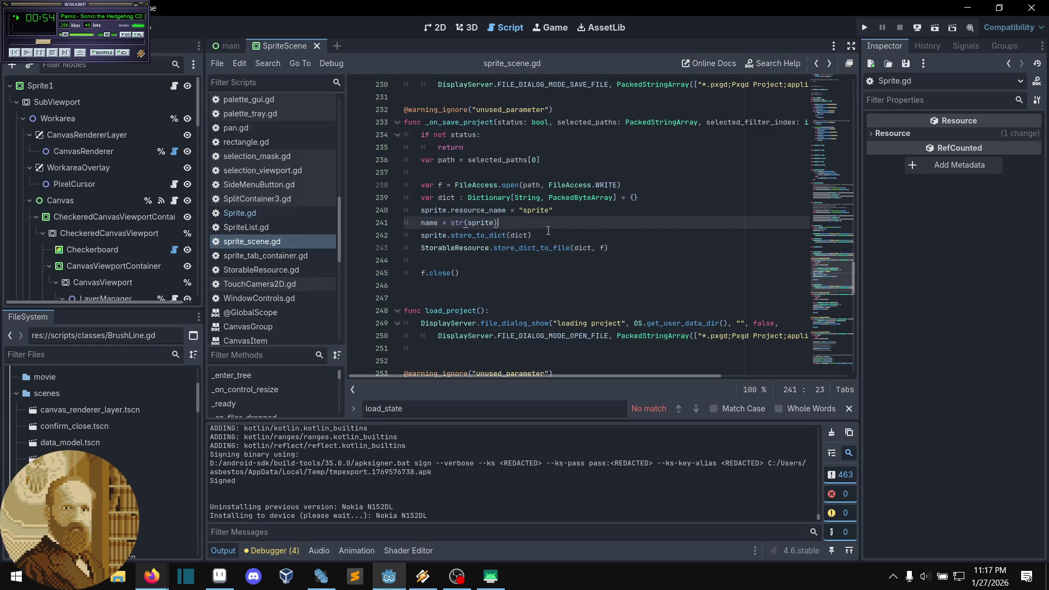
Step: Jump from the store_to_dict call on line 242 to its definition in StorableResource.gd
left_click(525, 230)
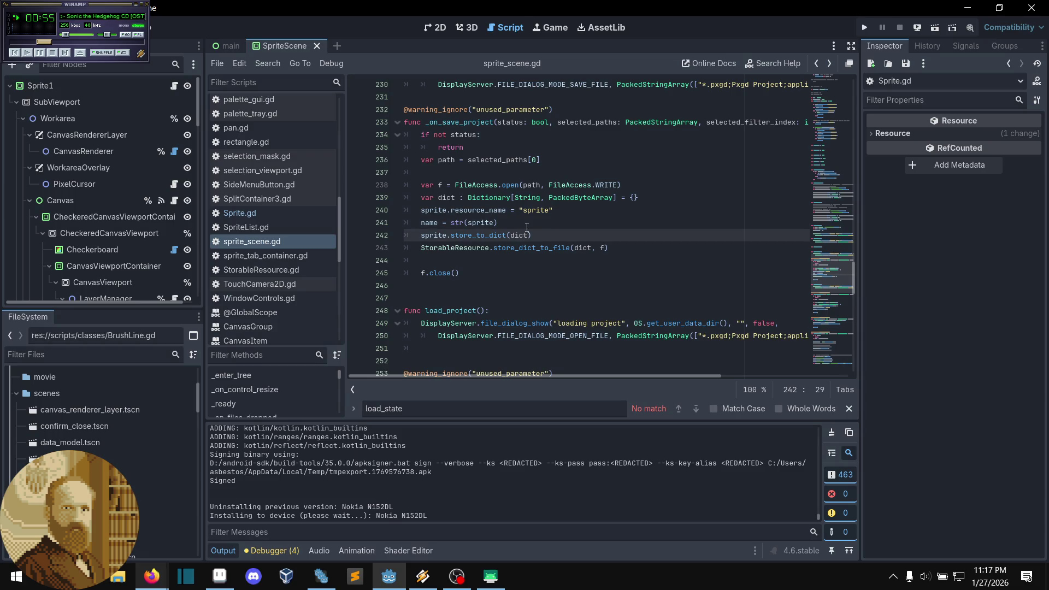
left_click(498, 220)
key("Up")
left_click(520, 223)
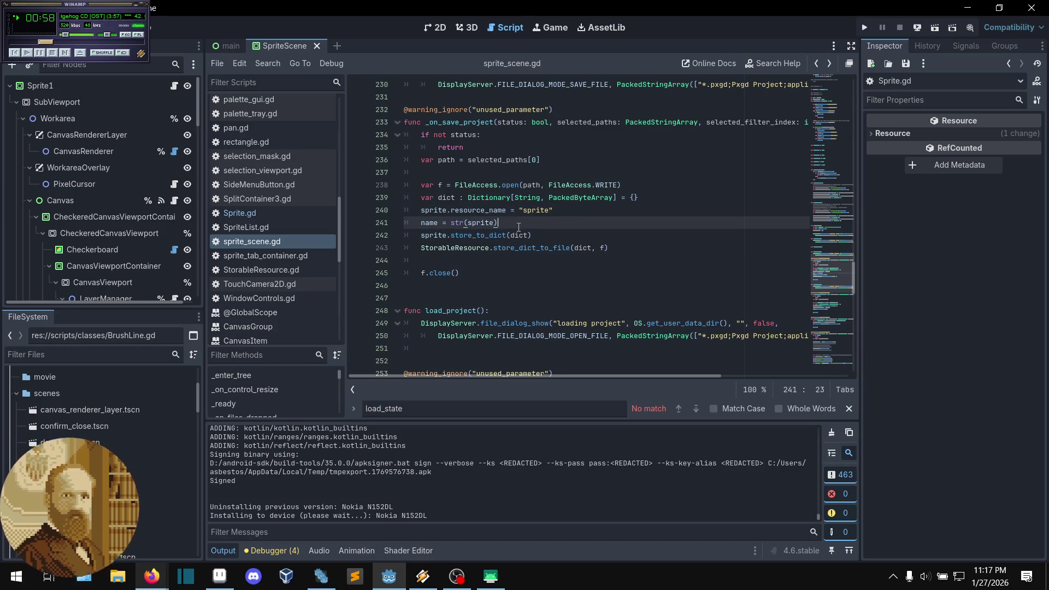
left_click(483, 237, "ctrl")
scroll(509, 228, "down", 1)
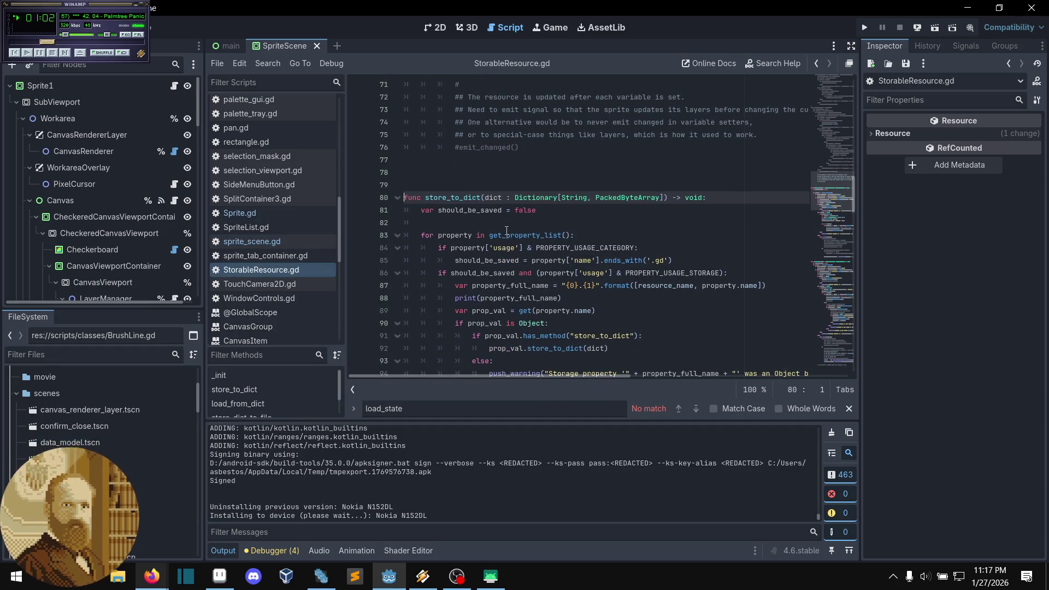
Step: Copy get_property_list() from line 83 of store_to_dict and go back to sprite_scene.gd
left_click(514, 235)
left_click_drag(571, 236, 496, 238)
key("ctrl+c")
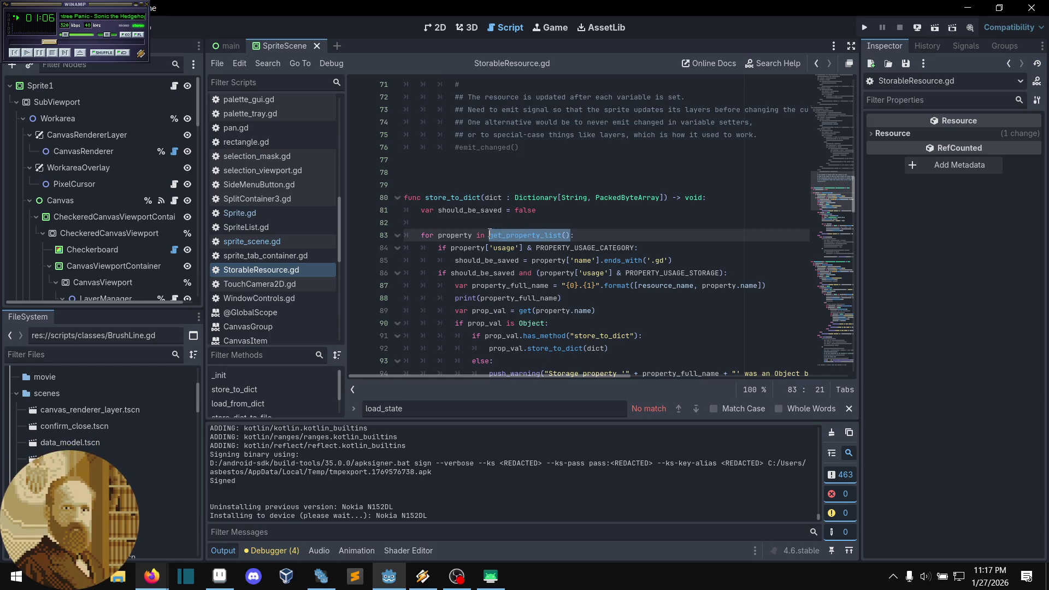
left_click(505, 260)
left_click(273, 242)
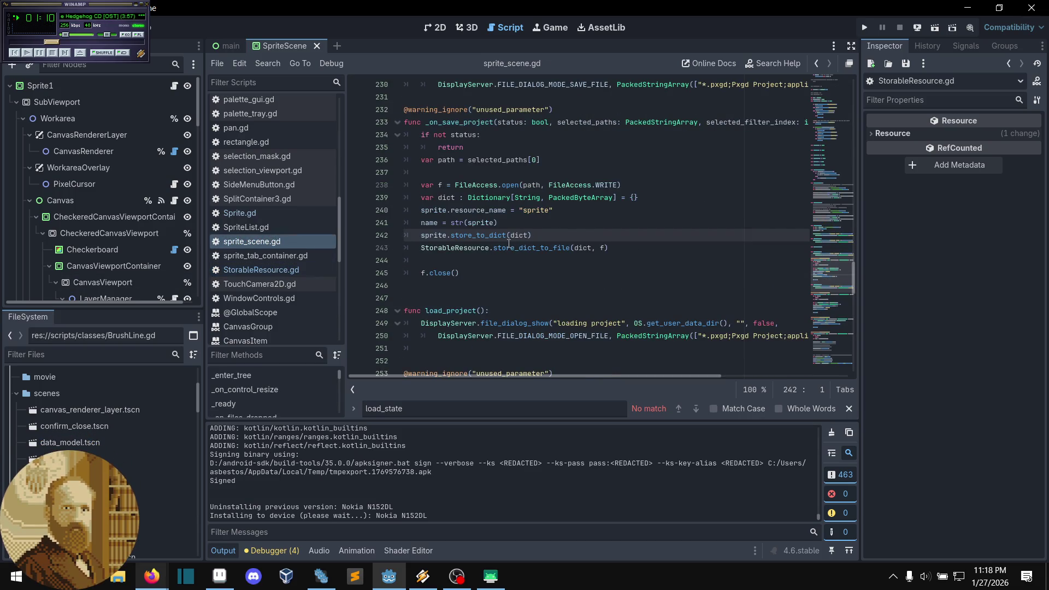
Step: Paste get_property_list() after sprite on line 241 so it reads str(sprite.get_property_list()), then save
left_click(495, 223)
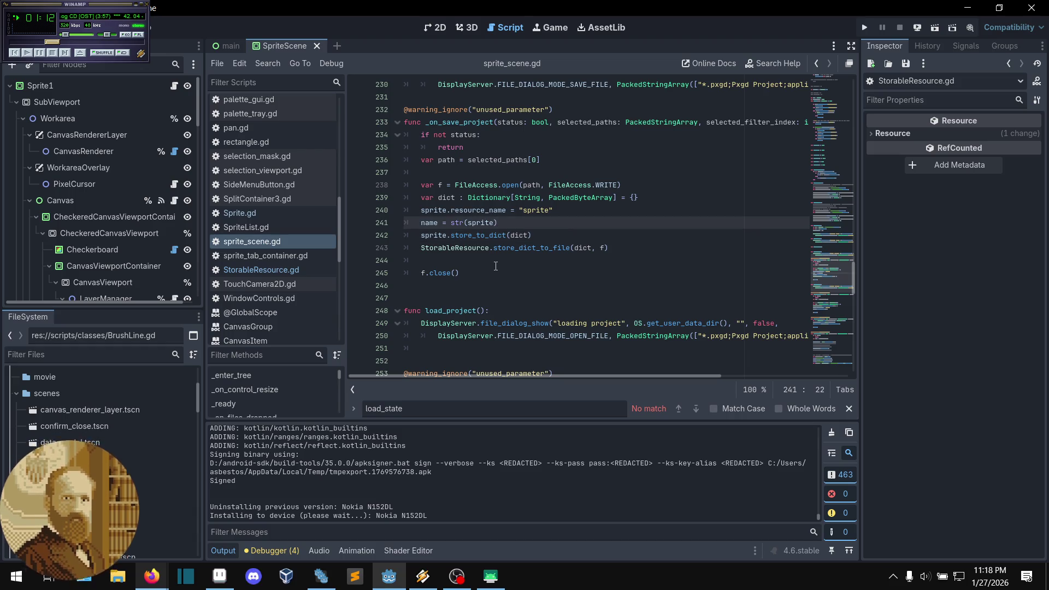
key("ctrl+v")
left_click(493, 224)
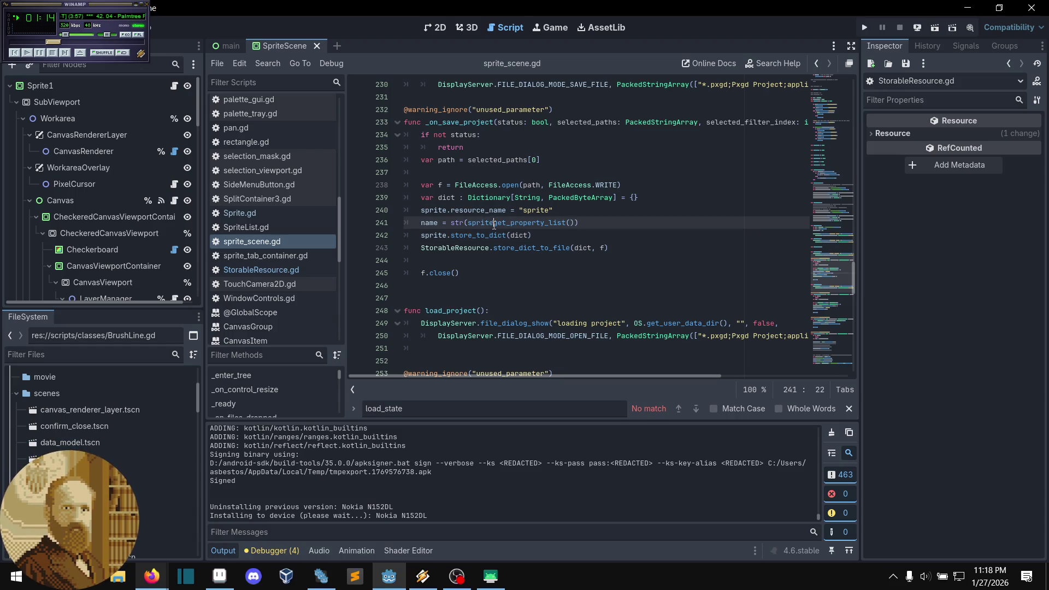
type(".")
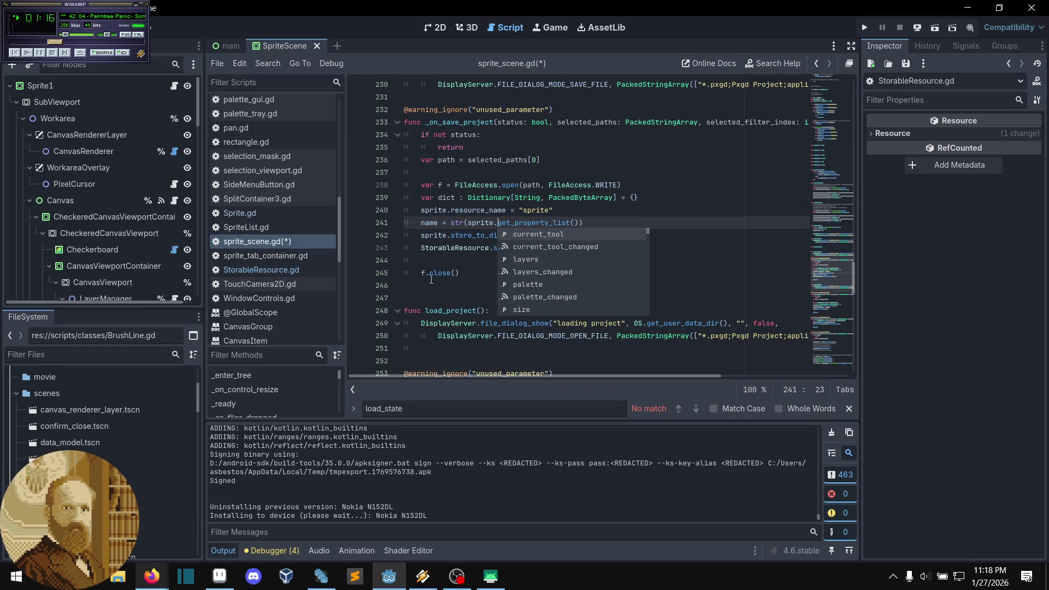
key("Escape")
key("Down")
key("Down")
key("Down")
left_click(610, 240)
left_click(622, 225)
key("ctrl+s")
left_click(587, 240)
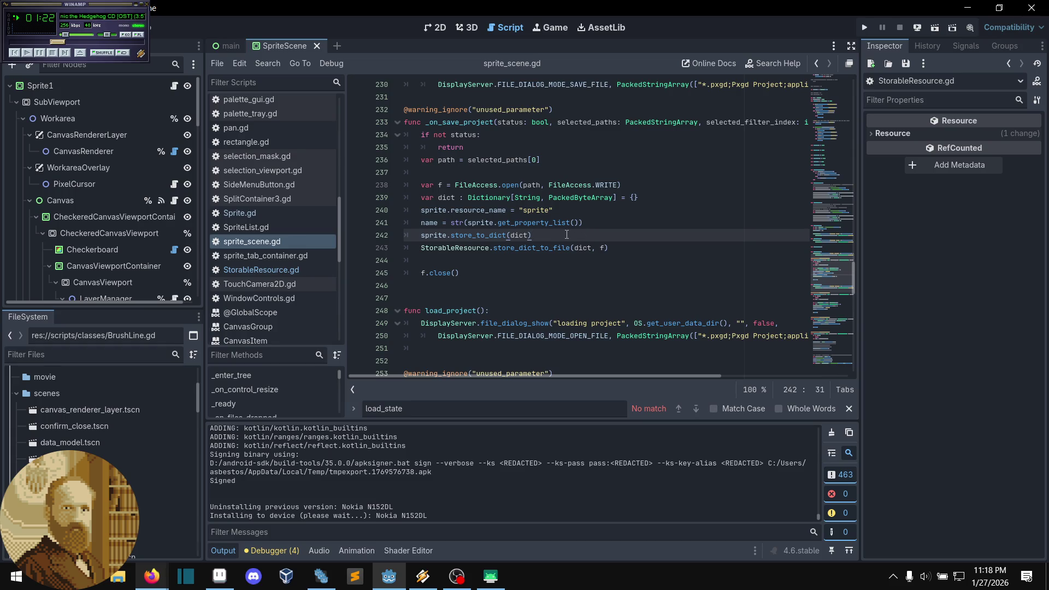
Step: Run the project on the Nokia N152DL Android phone via remote deploy
left_click(916, 31)
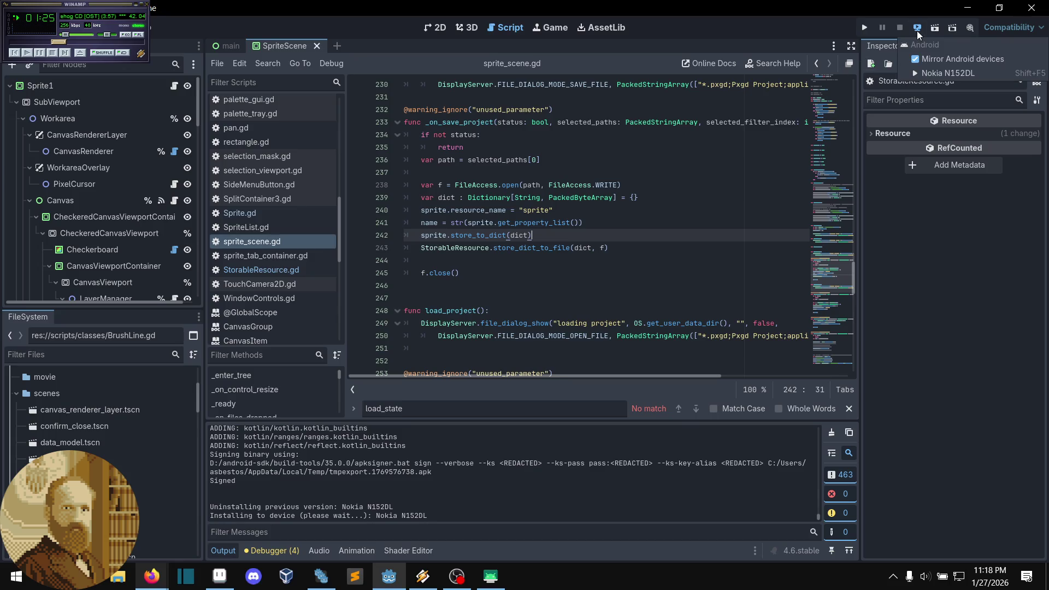
left_click(930, 74)
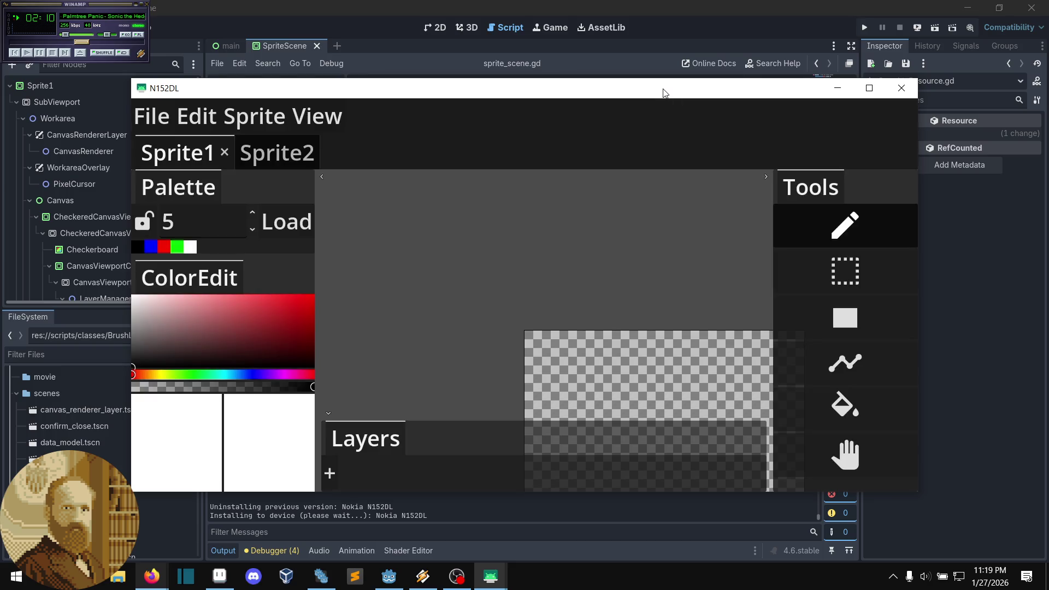
Step: In the running app, save the project over example_uncompressed.pxgd
key("Left")
key("Left")
left_click(162, 127)
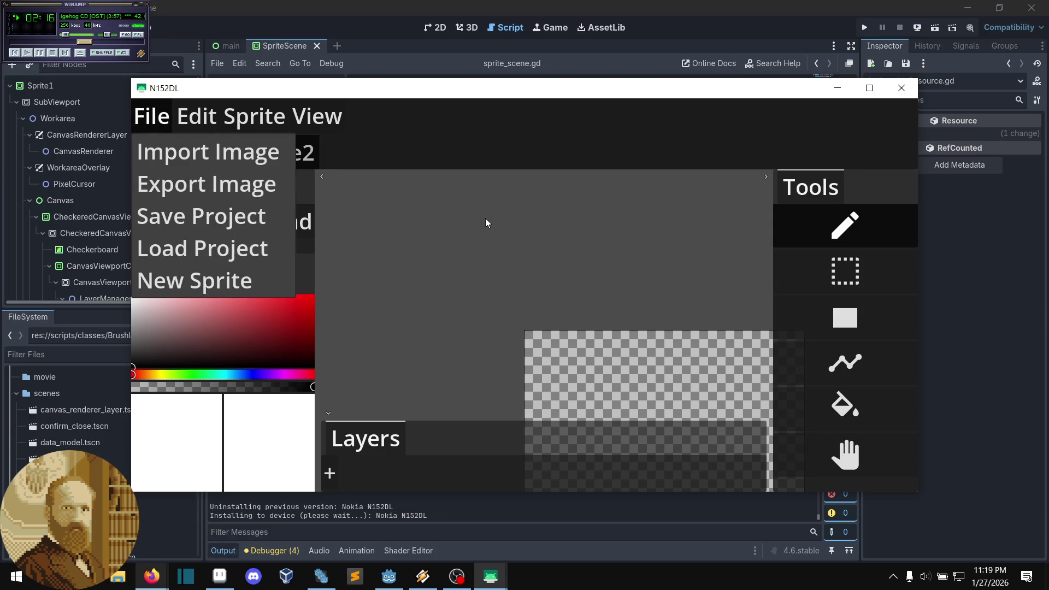
key("Down")
key("Down")
key("Down")
key("Return")
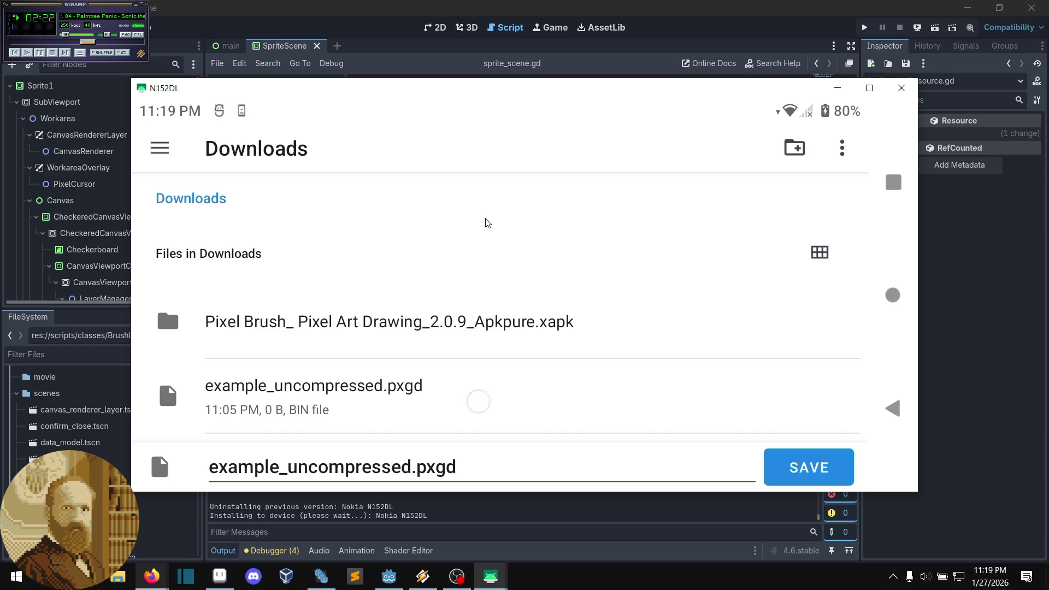
key("Return")
key("Return")
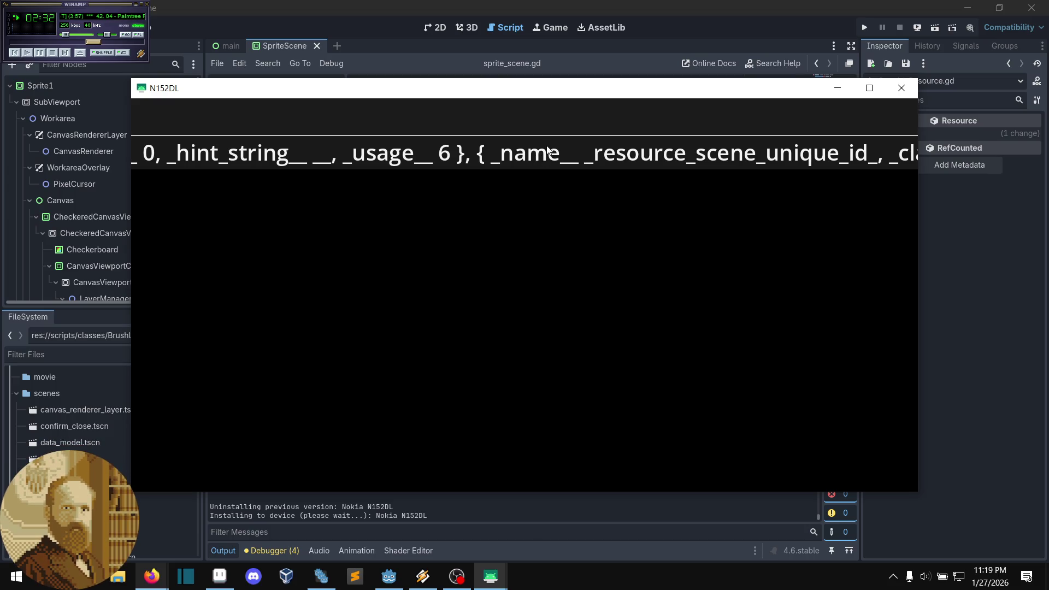
Step: Close the mirrored N152DL phone window and return to sprite_scene.gd
left_click(899, 92)
left_click(617, 234)
left_click(616, 222)
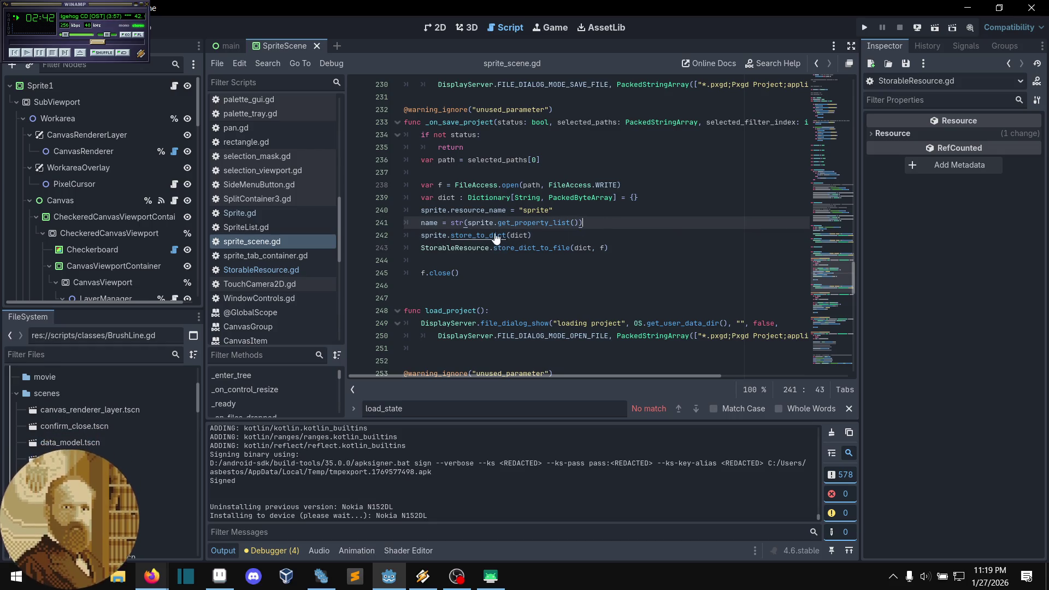
Step: Delete the debug name = str(sprite.get_property_list()) line from line 241
left_click(567, 235)
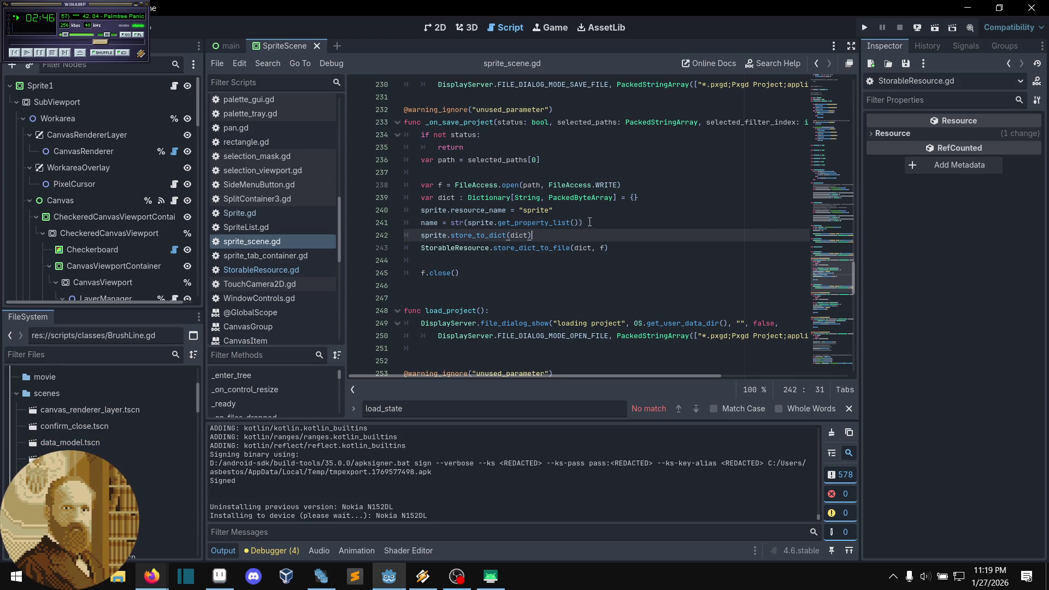
left_click(590, 222)
mouse_move(589, 222)
left_mouse_down()
mouse_move(407, 222)
mouse_move(420, 223)
left_mouse_up()
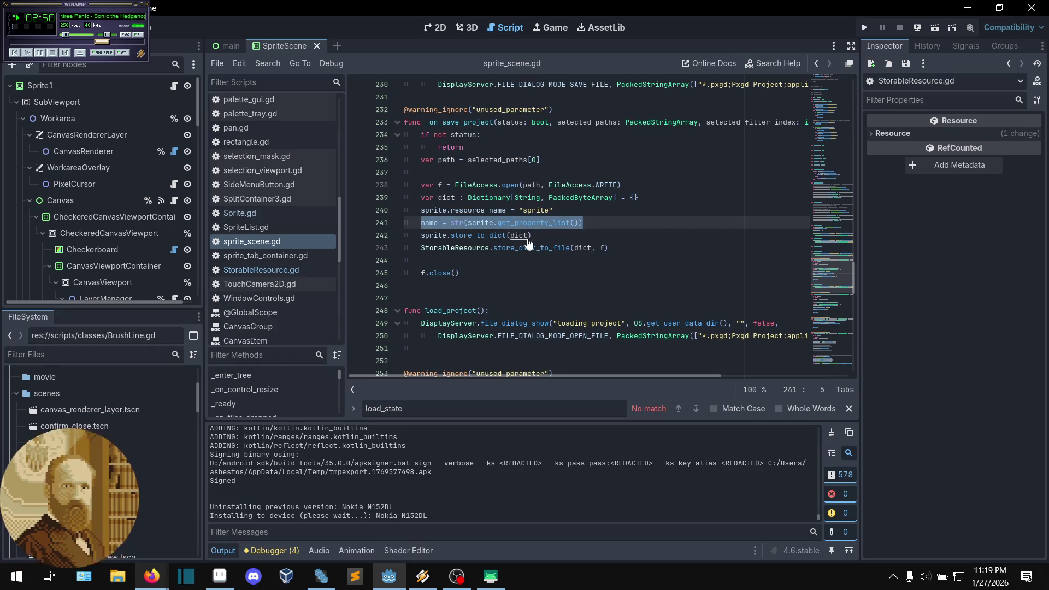
key("BackSpace")
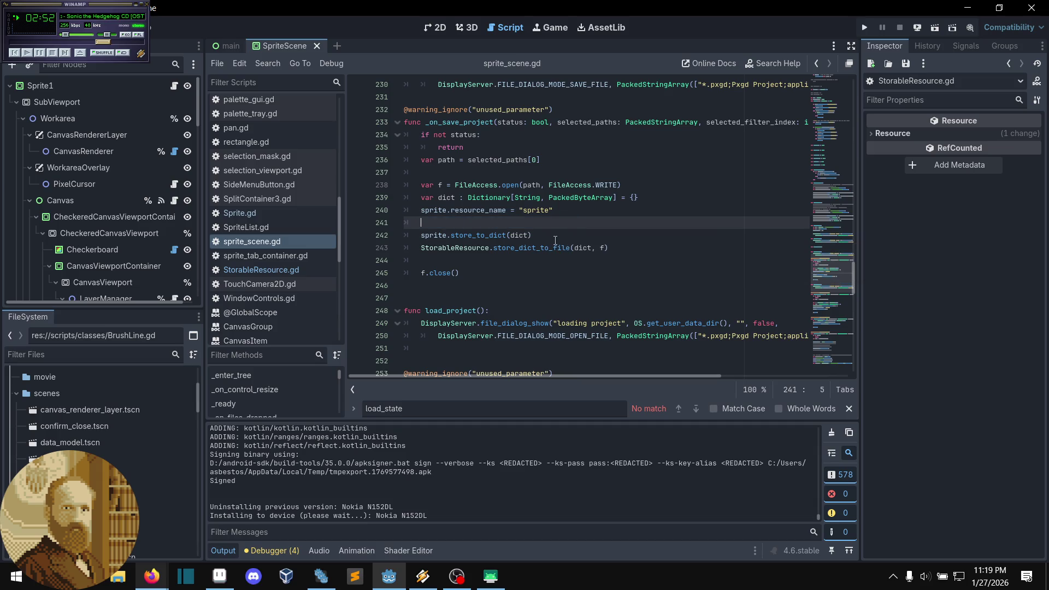
Step: Try appending (name = str(sprite.get_property_list()) to the store_to_dict call, then remove it
left_click(528, 236)
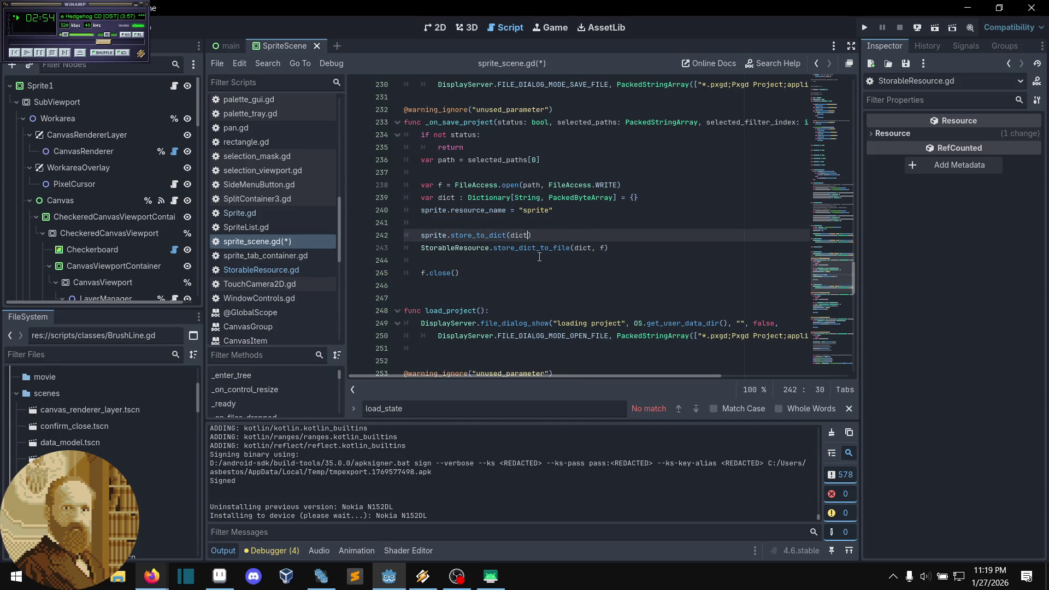
type("(")
type("name = str(sprite.get_property_list()")
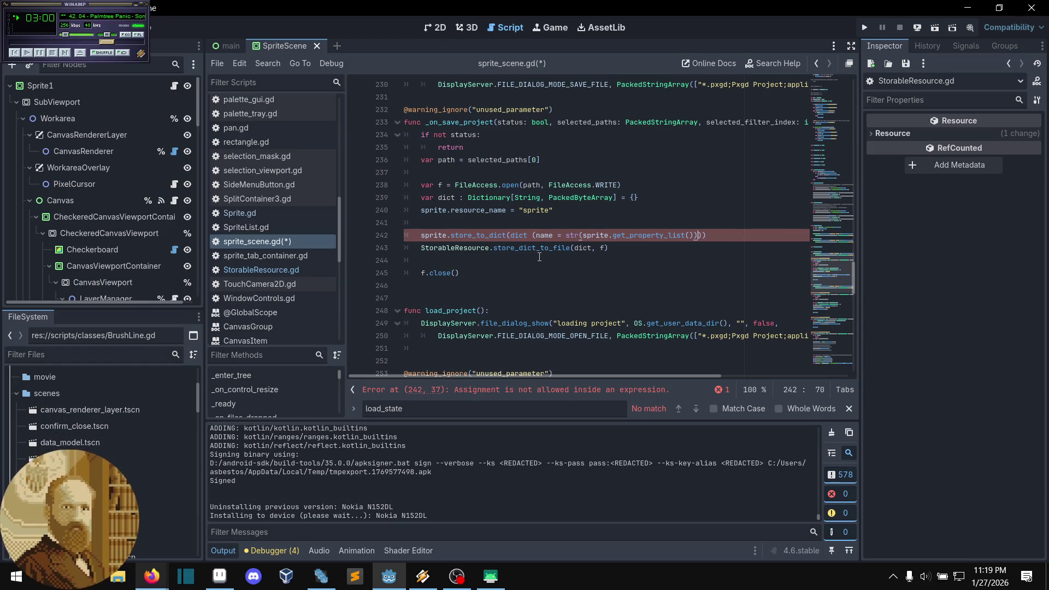
left_click(533, 235)
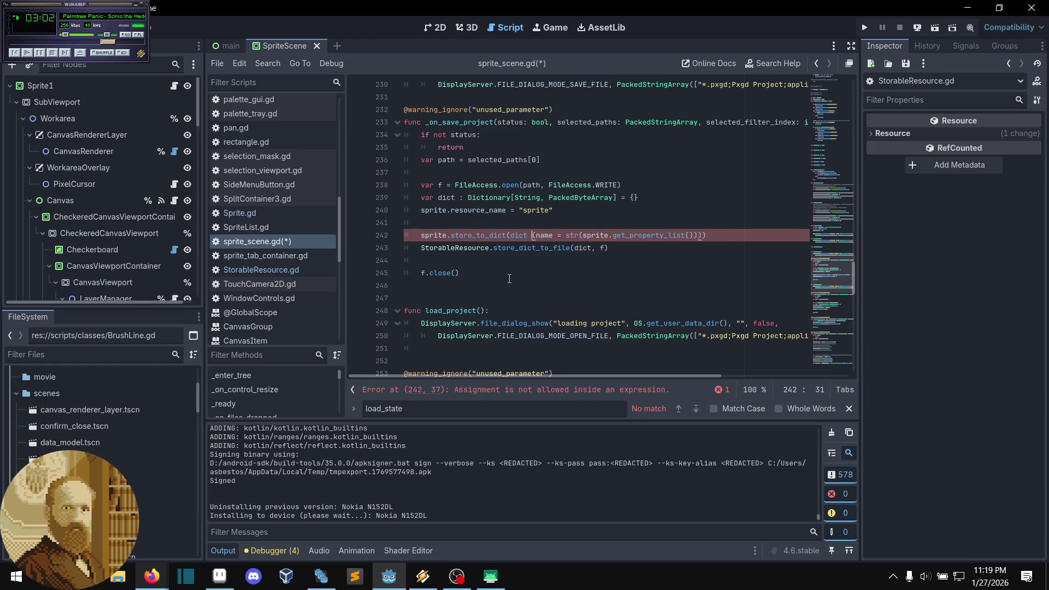
type("+")
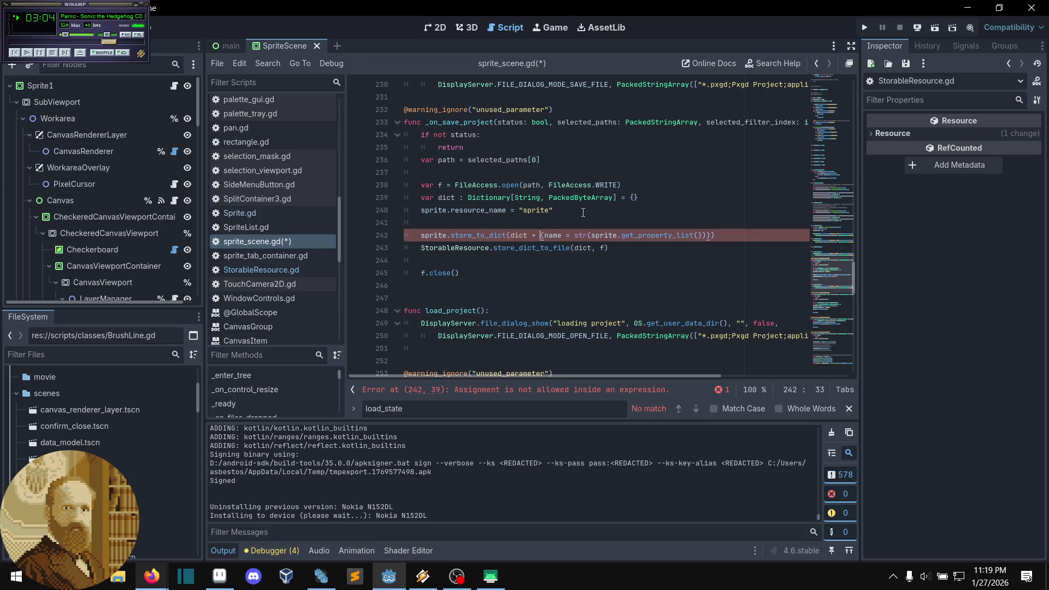
left_click(582, 210)
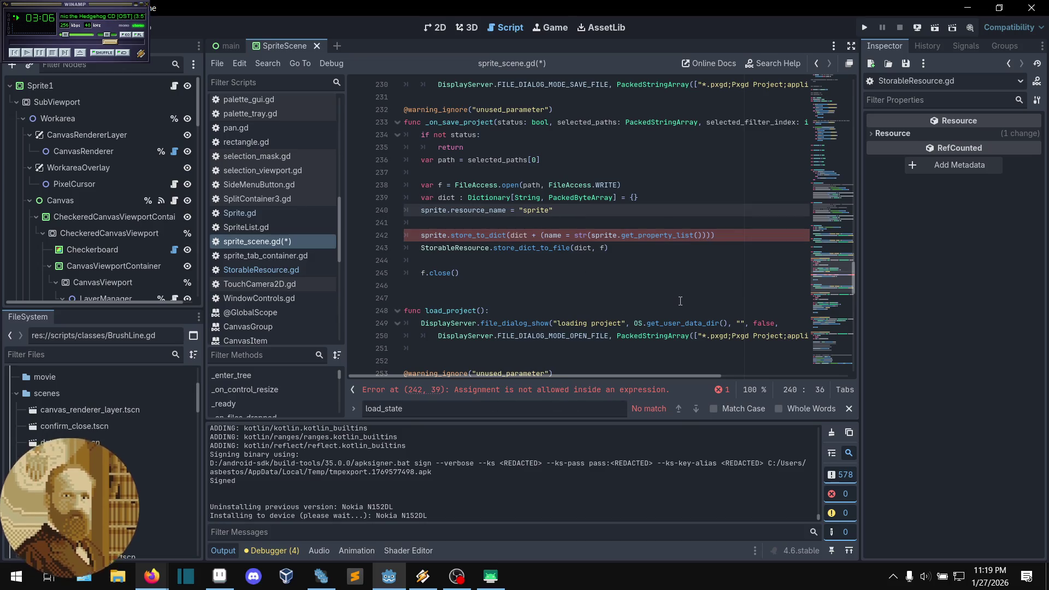
left_click_drag(710, 235, 526, 235)
key("BackSpace")
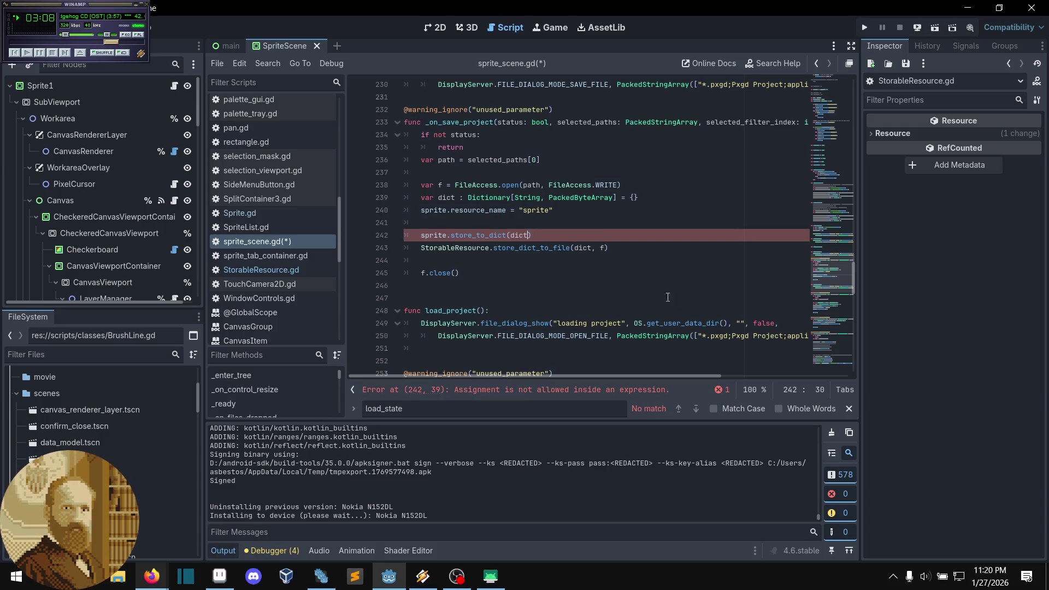
Step: Jump from the sprite.store_to_dict call to its definition in StorableResource.gd
left_click(526, 223)
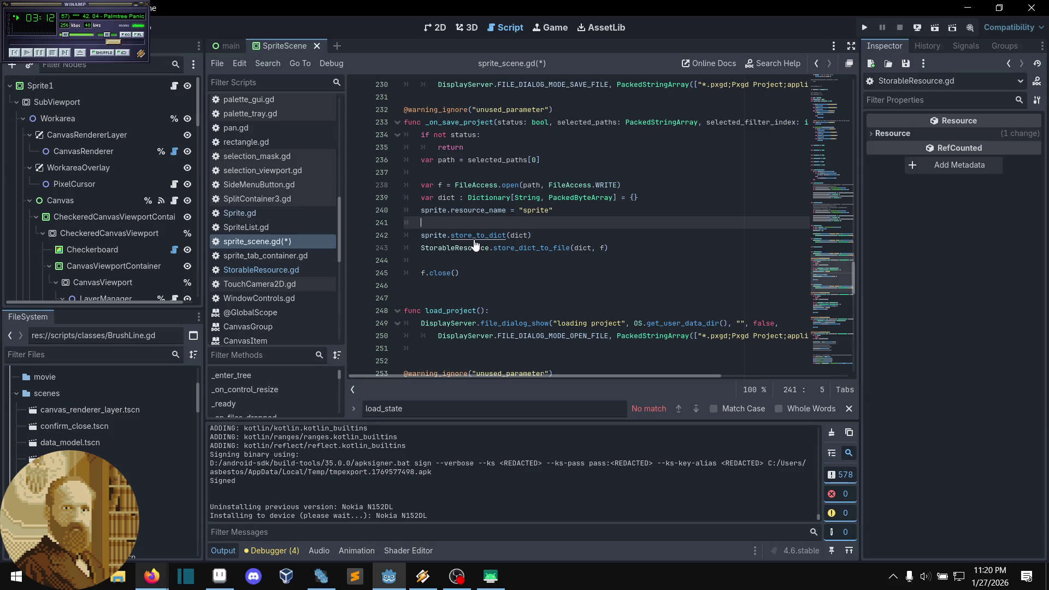
left_click(446, 235)
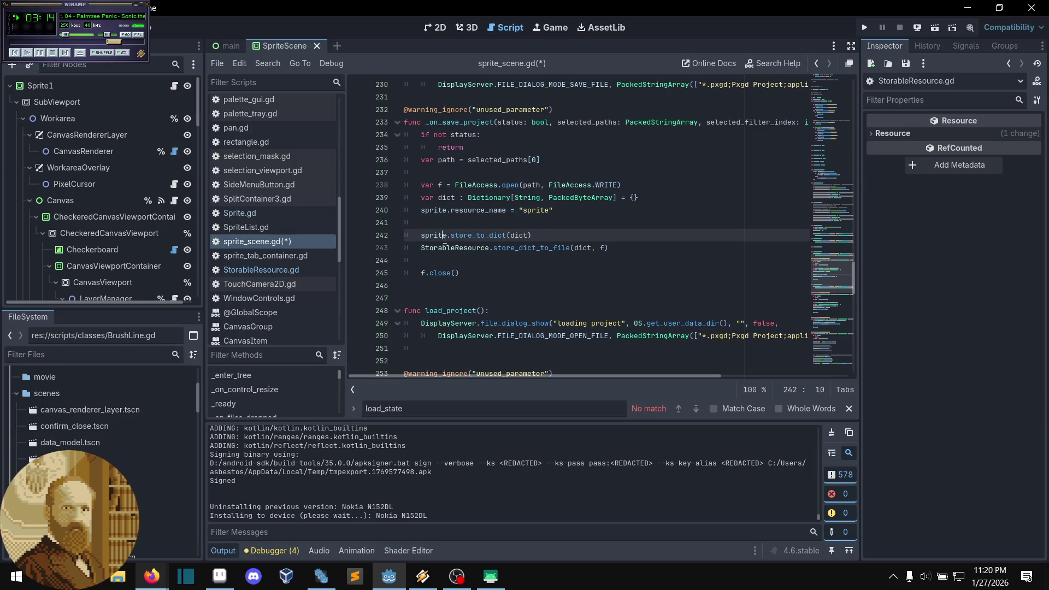
left_click(458, 227)
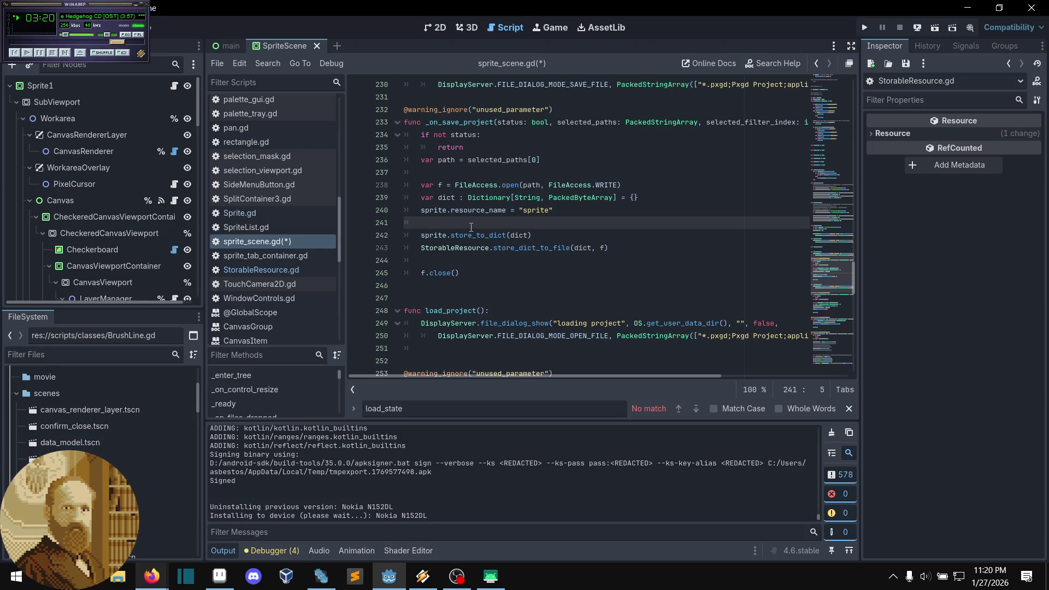
mouse_move(450, 215)
mouse_move(502, 210)
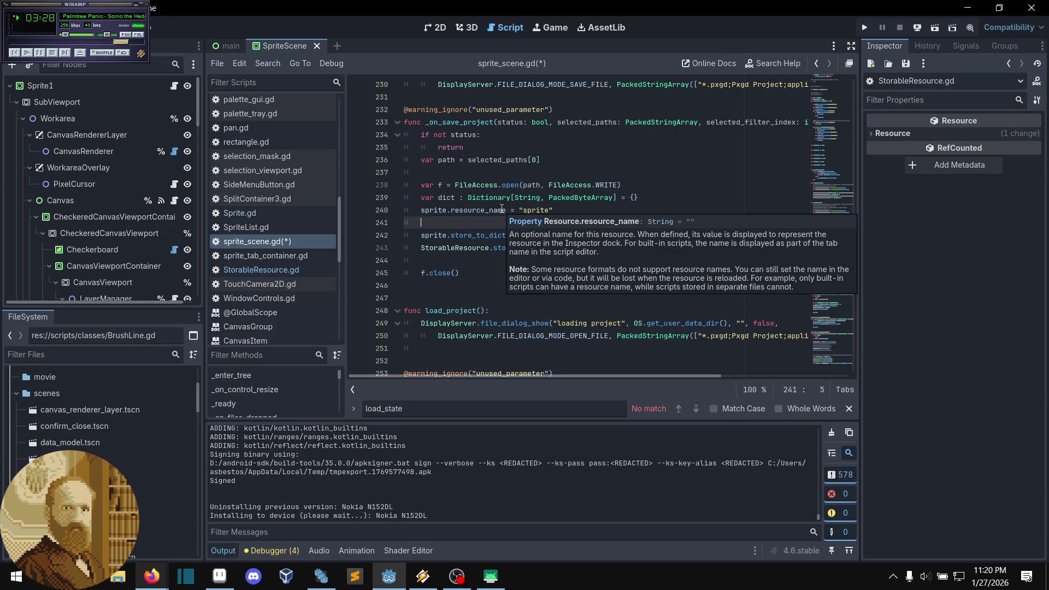
left_click(448, 236, "ctrl")
mouse_move(827, 191)
left_mouse_down()
mouse_move(827, 259)
mouse_move(823, 87)
left_mouse_up()
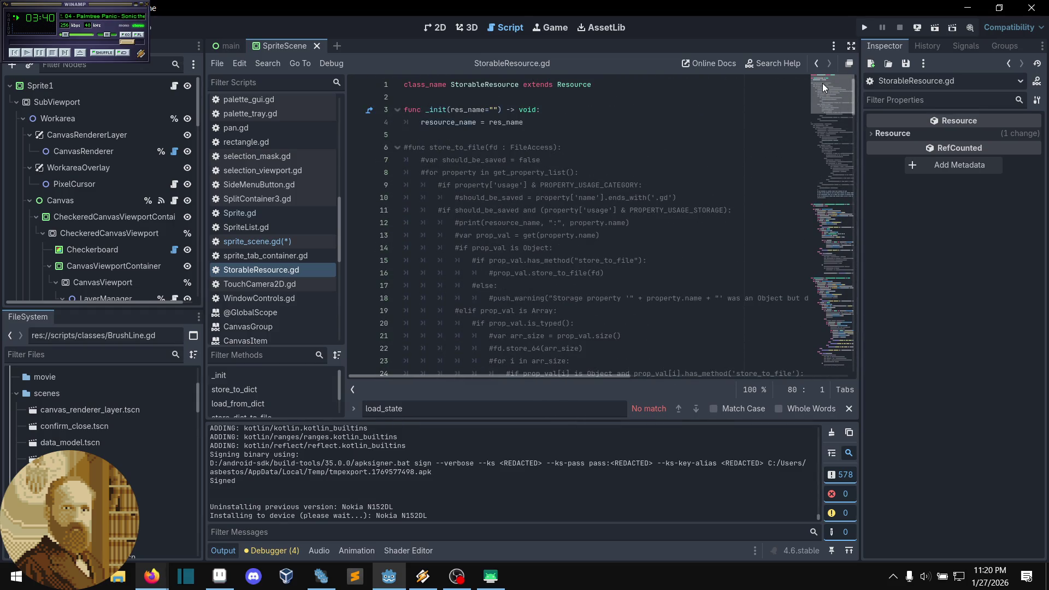
Step: Remove [String, PackedByteArray] from StorableResource.gd's store_to_dict parameter, leaving plain Dictionary
left_click(397, 148)
left_click(465, 173)
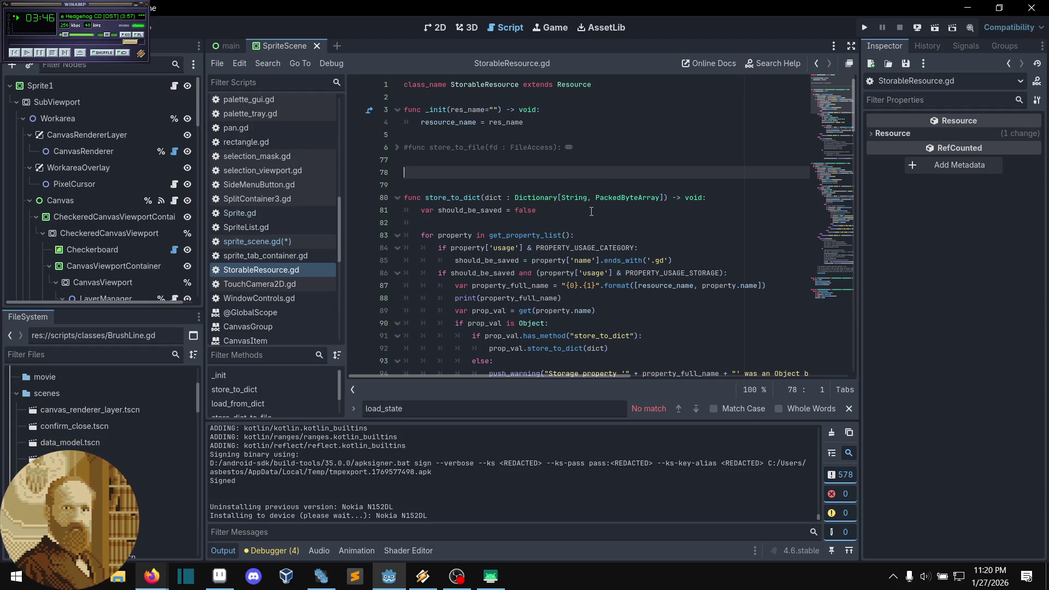
left_click(573, 221)
left_click(560, 213)
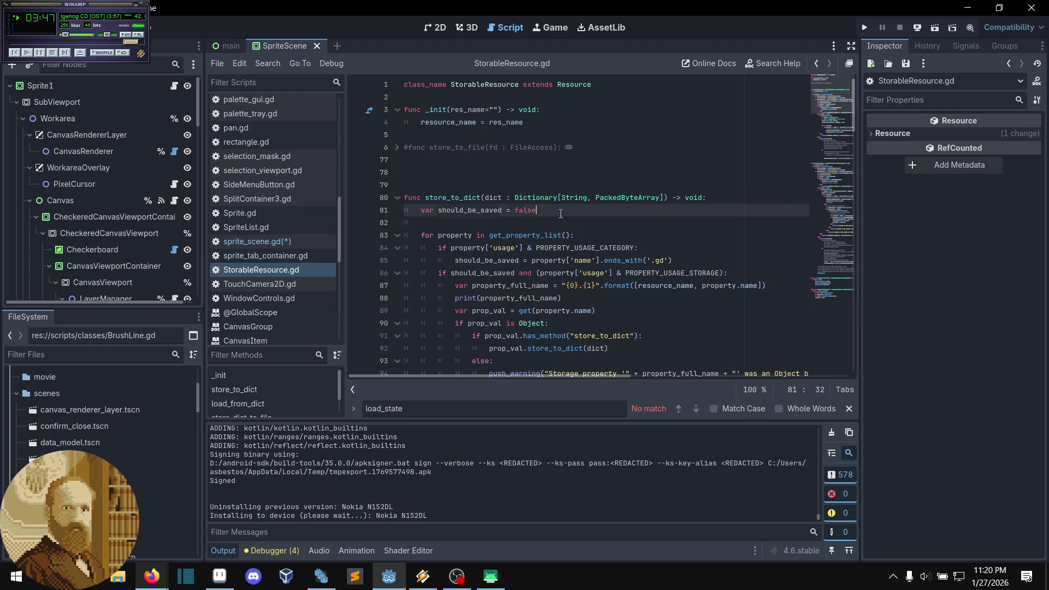
left_click(710, 196)
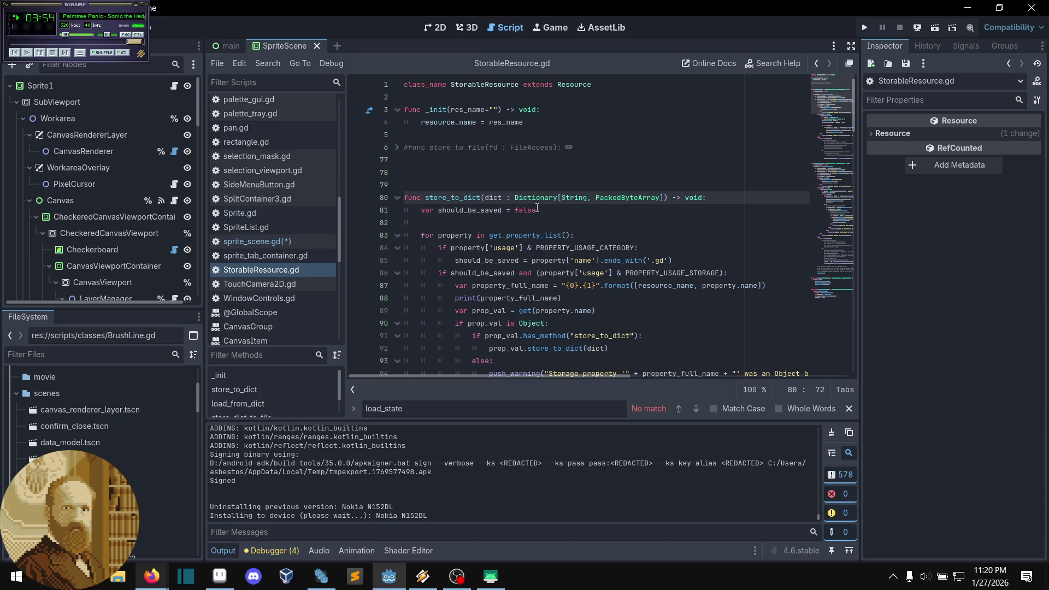
left_click(569, 213)
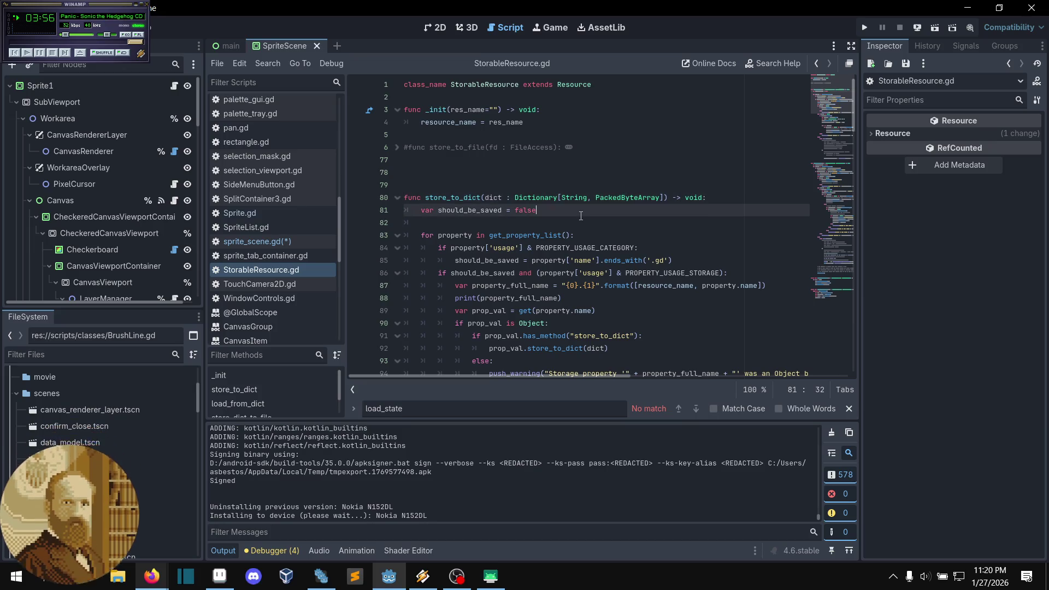
left_click_drag(516, 198, 667, 201)
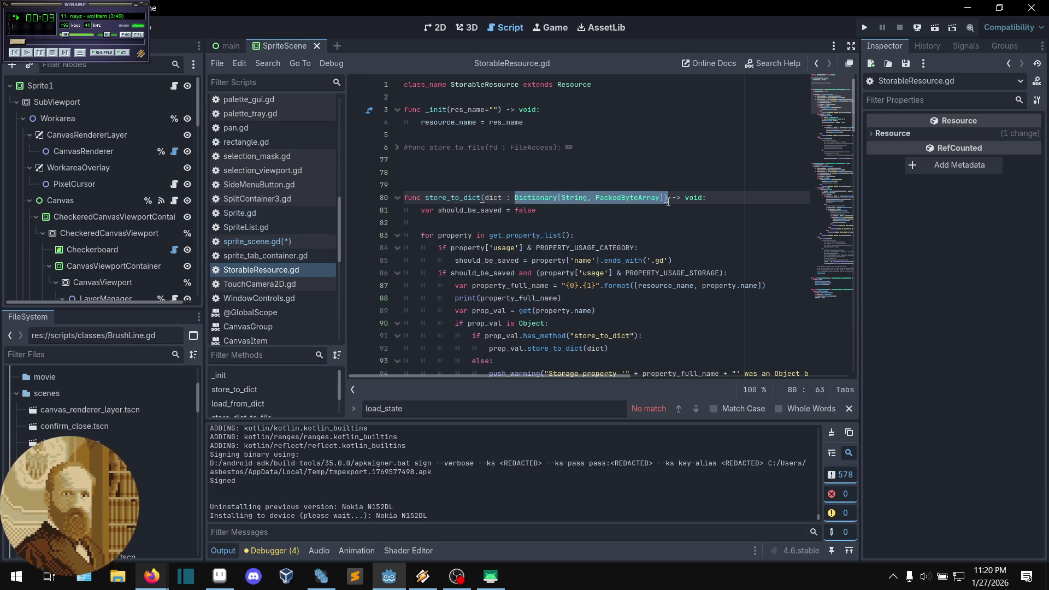
left_click_drag(557, 198, 666, 201)
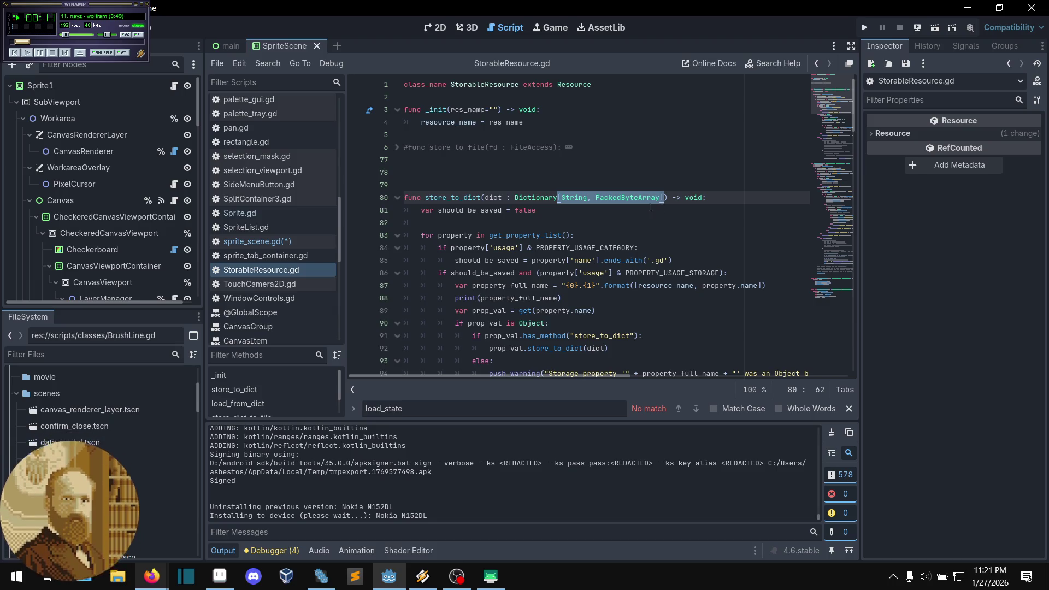
left_click(270, 241)
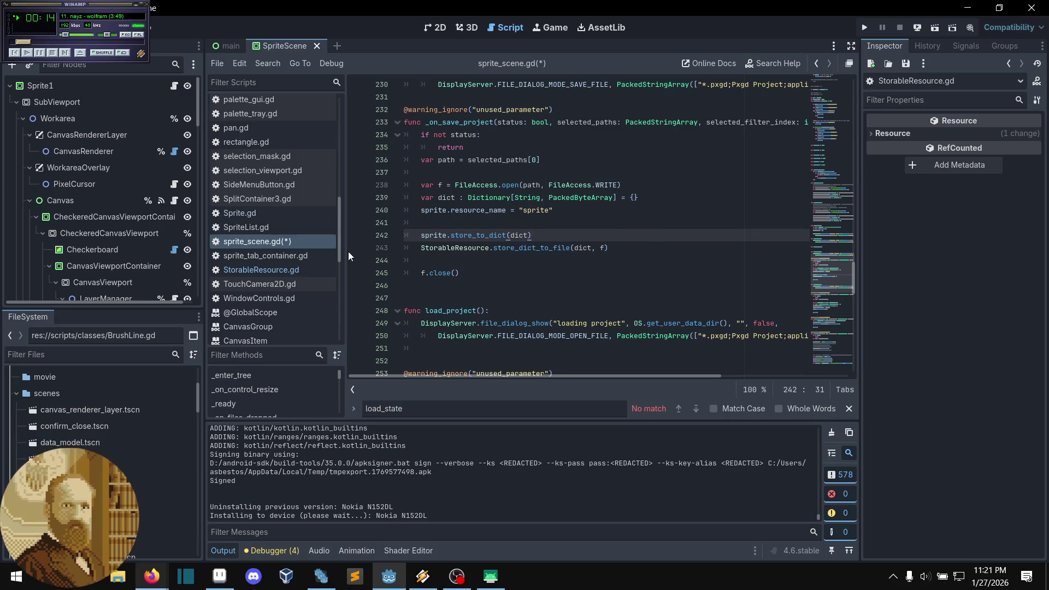
left_click(283, 270)
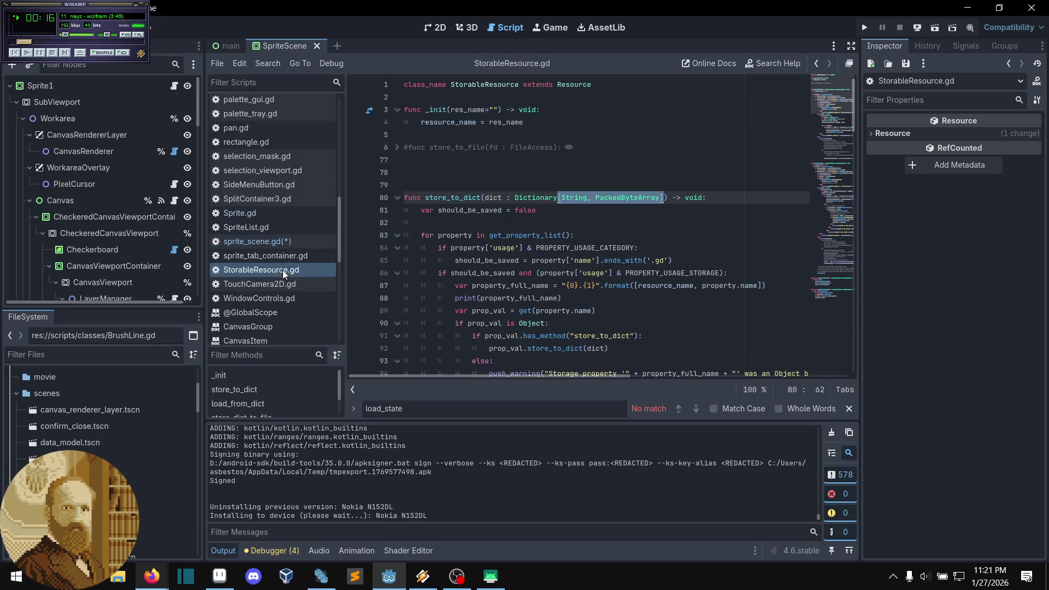
key("BackSpace")
Step: Save StorableResource.gd, undoing a trial pasted line that caused an error
left_click(636, 229)
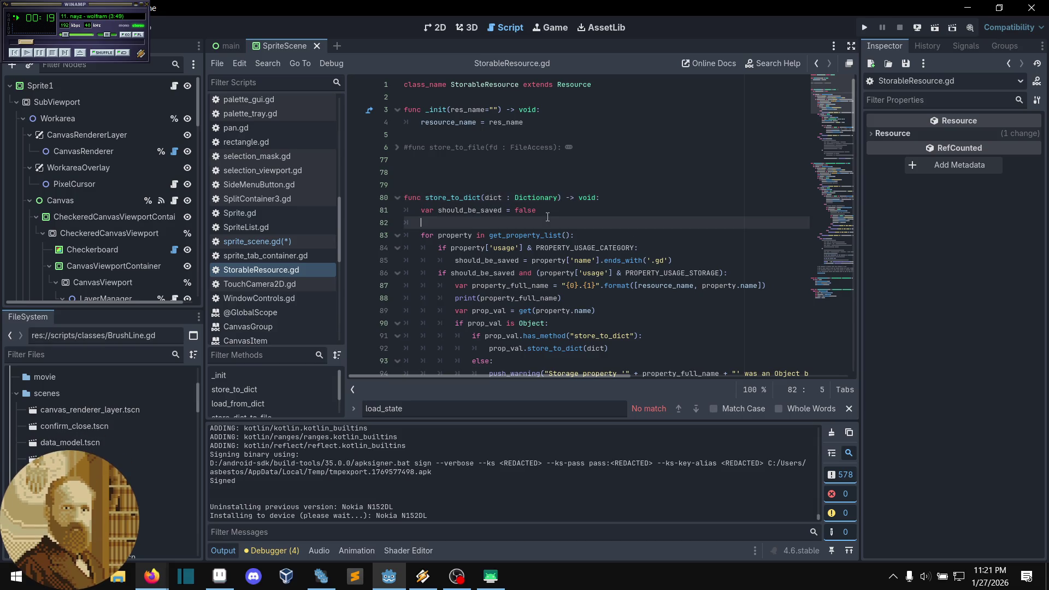
left_click(557, 211)
key("ctrl+s")
left_click(554, 223)
left_click(623, 195)
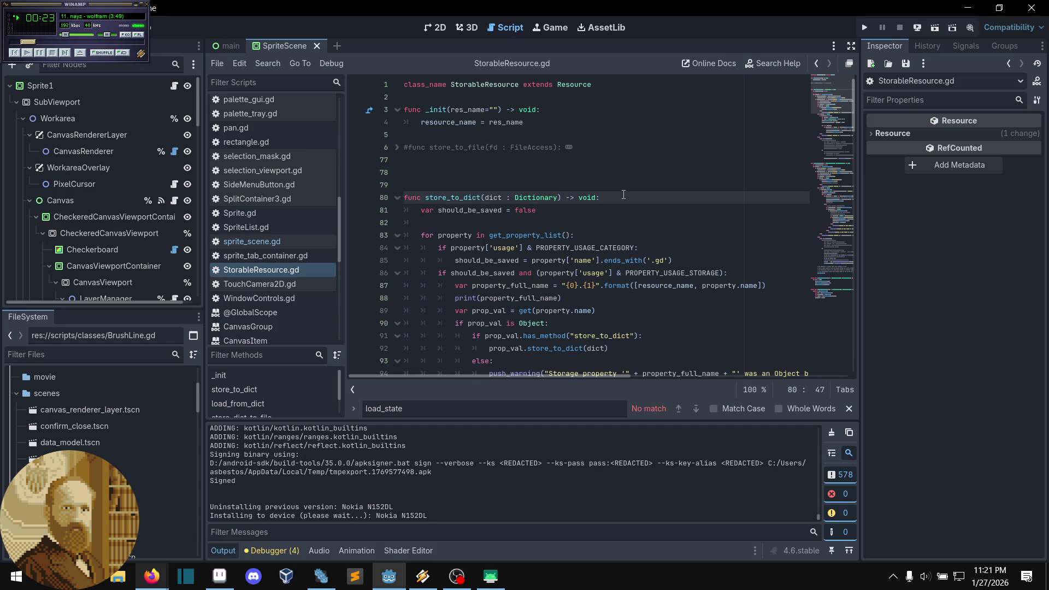
key("Return")
type("name = str(sprite.get_property_list())")
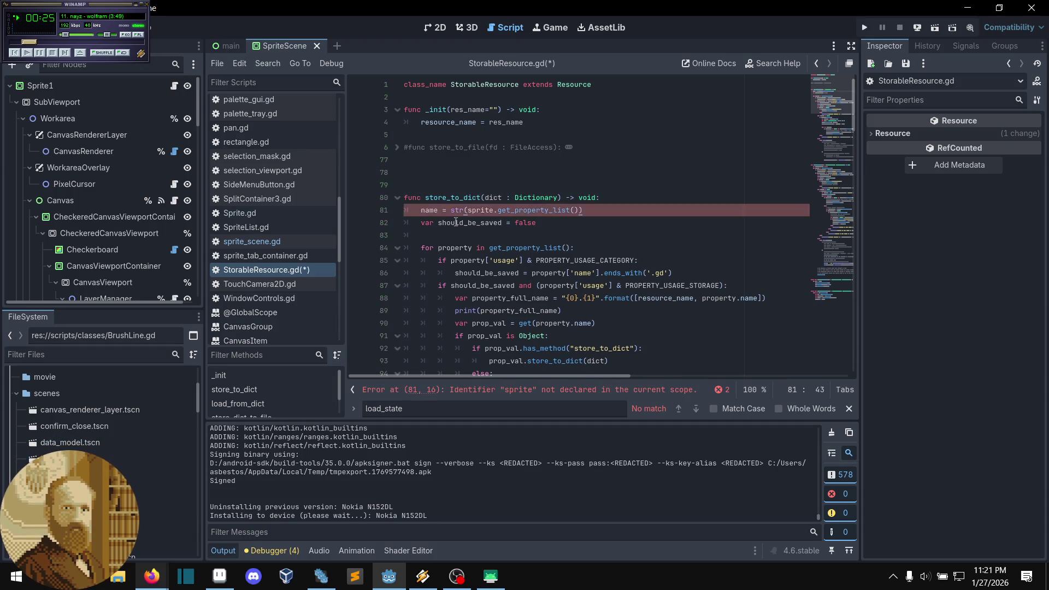
key("ctrl+z")
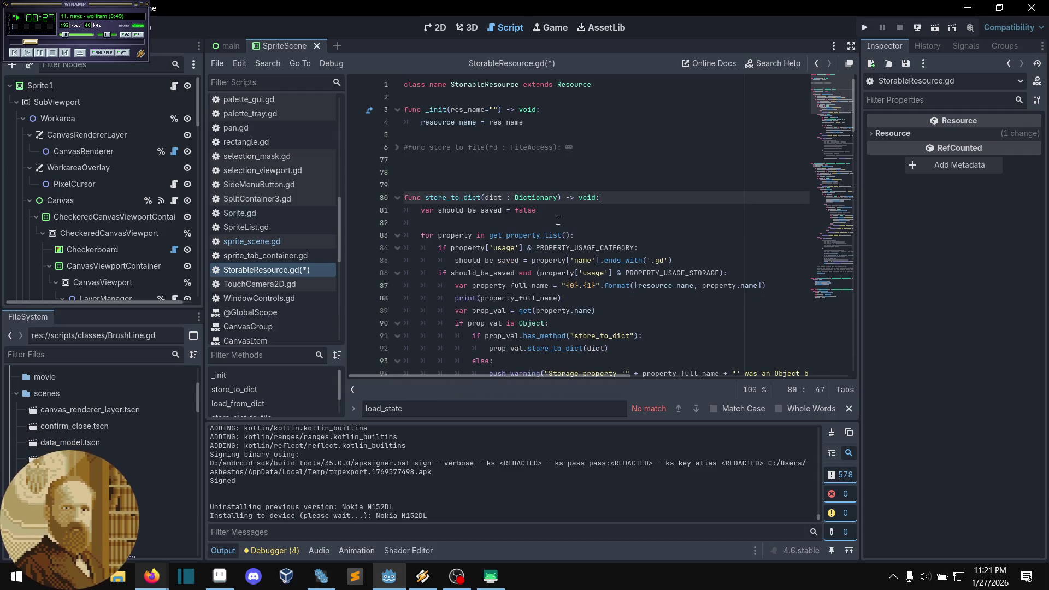
left_click(560, 219)
key("ctrl+s")
left_click(633, 209)
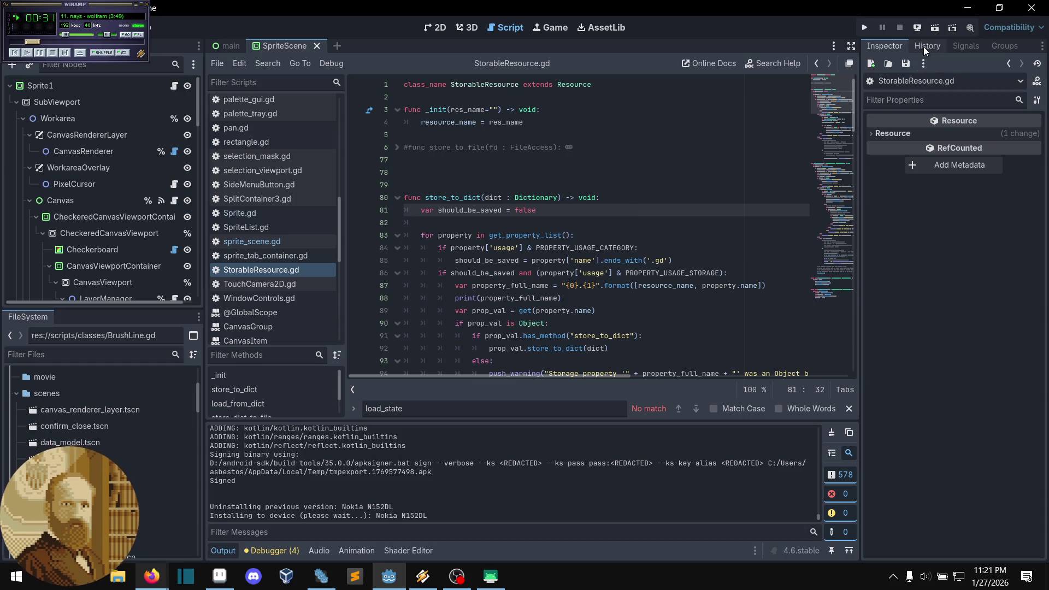
Step: Strip [String, PackedByteArray] from Layer.gd's store_to_dict parameter too and save Layer.gd
left_click(914, 34)
key("Escape")
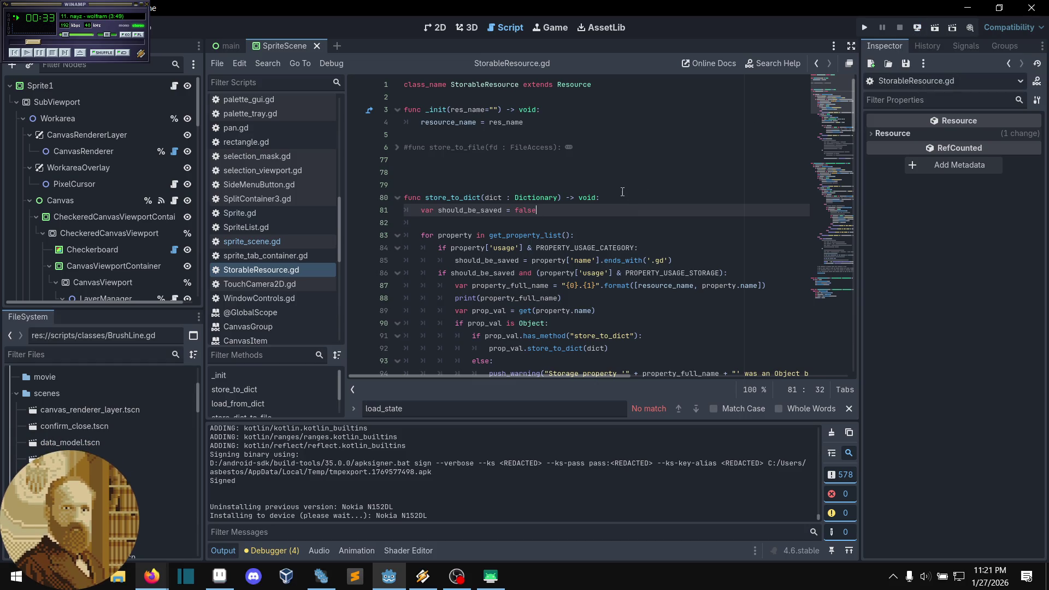
left_click(628, 197)
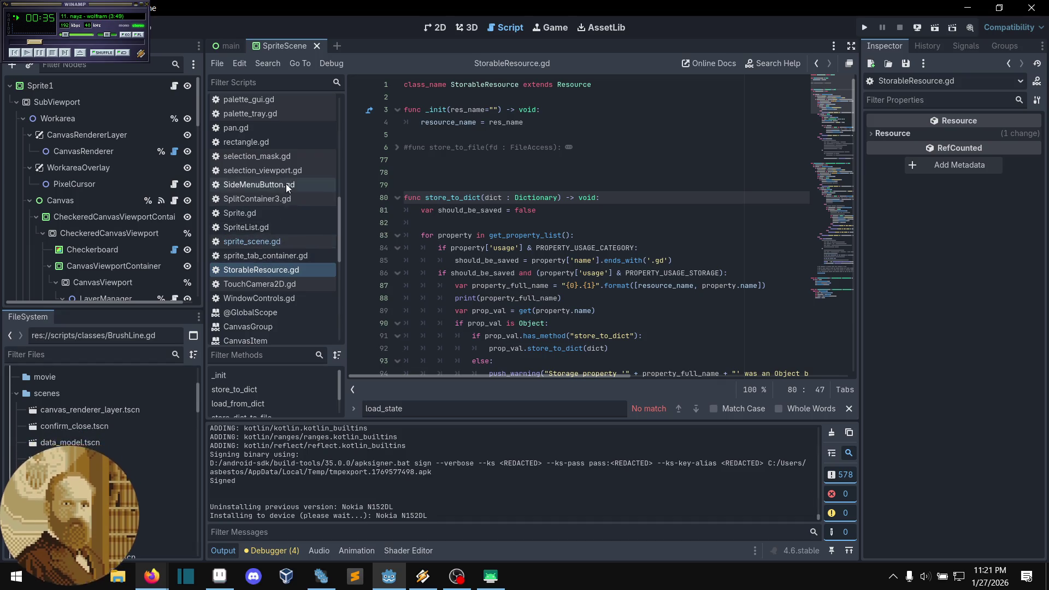
scroll(286, 183, "up", 5)
scroll(276, 186, "up", 5)
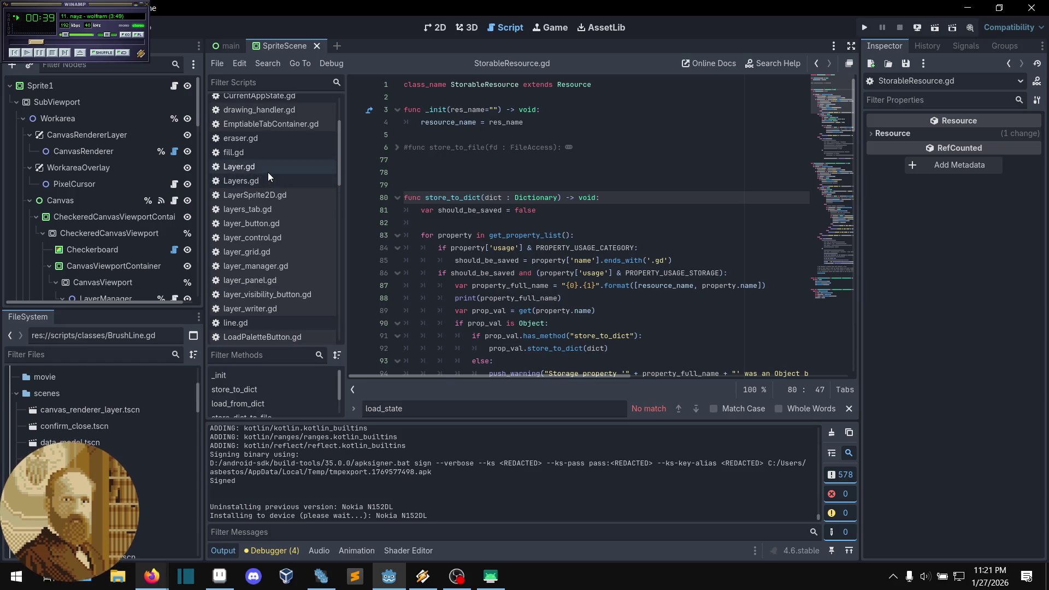
left_click(268, 169)
left_click_drag(664, 222, 558, 222)
key("BackSpace")
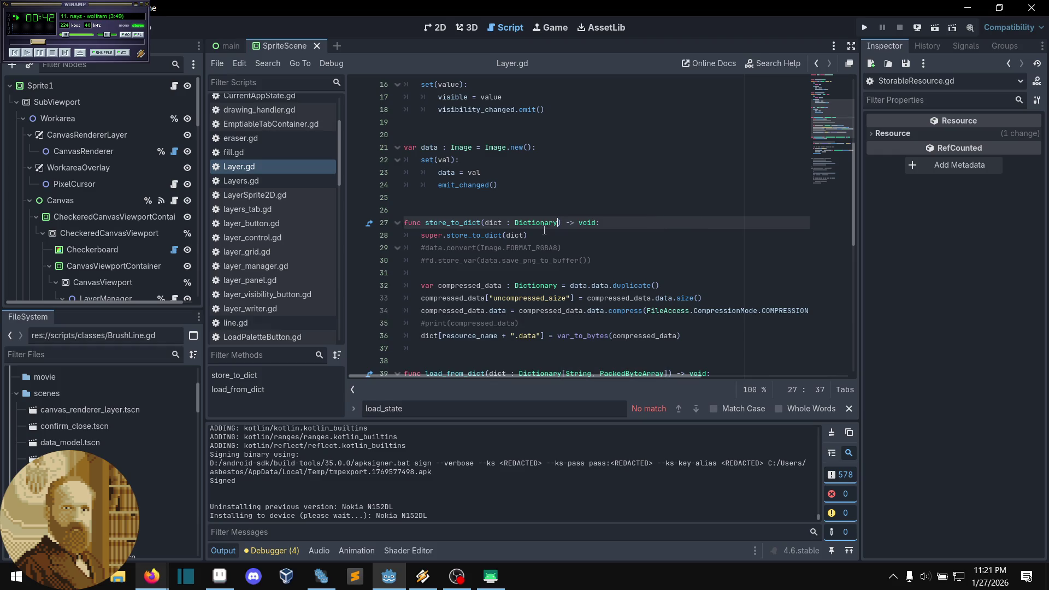
scroll(547, 231, "down", 1)
left_click(587, 236)
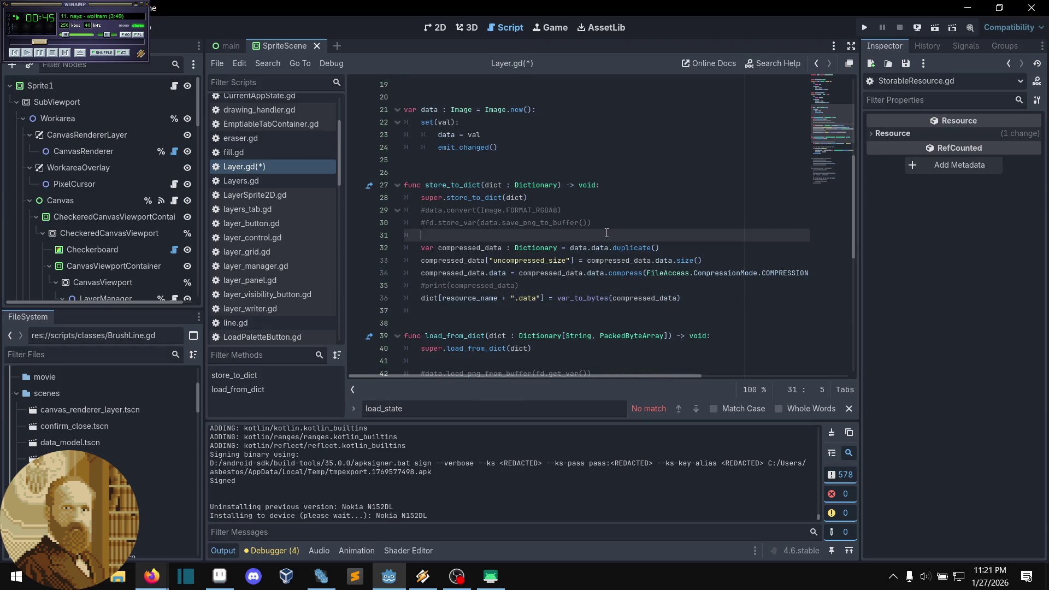
left_click(587, 214)
key("ctrl+s")
left_click(918, 28)
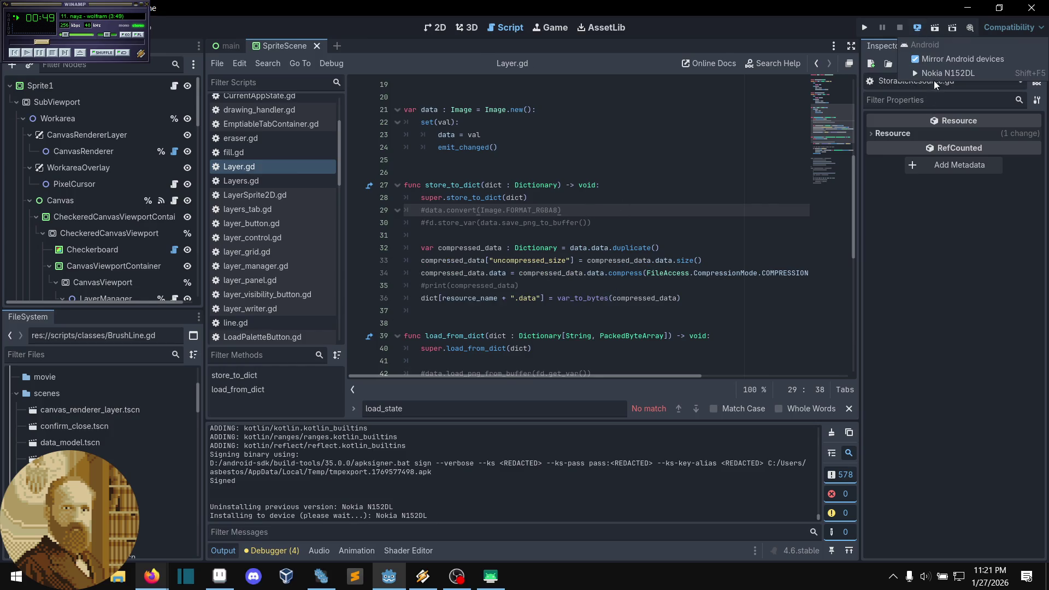
Step: Remote-deploy the rebuilt pixel editor to the Nokia N152DL and bring its mirrored screen into view
left_click(940, 73)
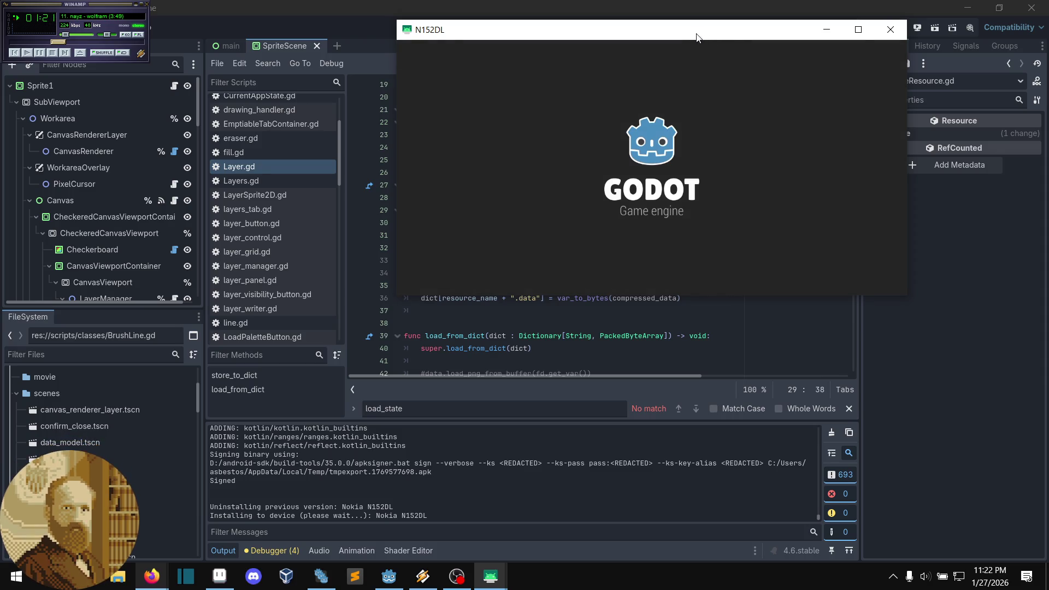
left_click_drag(663, 33, 516, 111)
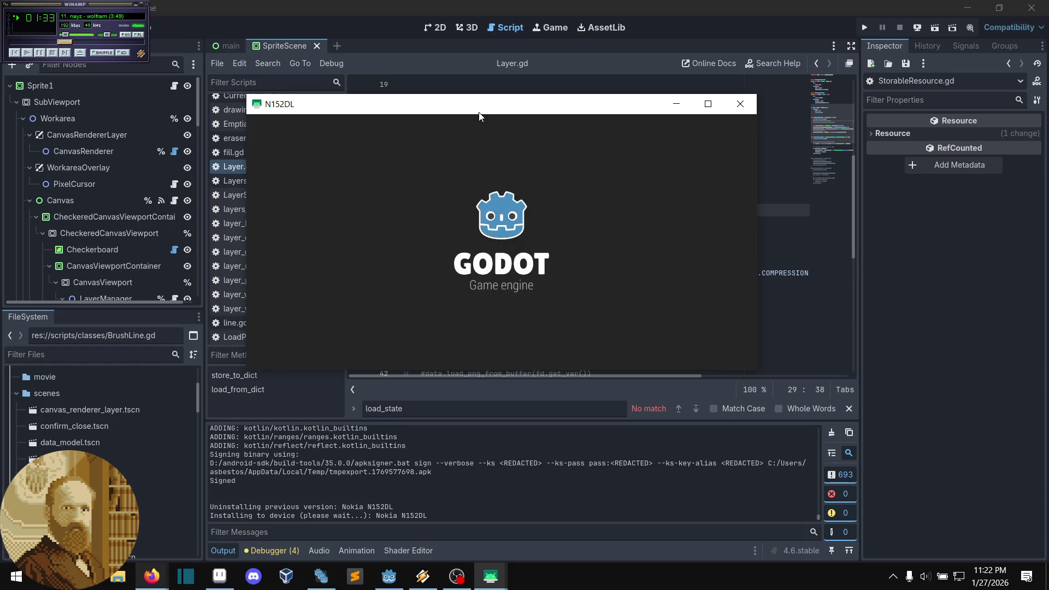
mouse_move(472, 108)
left_mouse_down()
mouse_move(502, 129)
mouse_move(557, 119)
left_mouse_up()
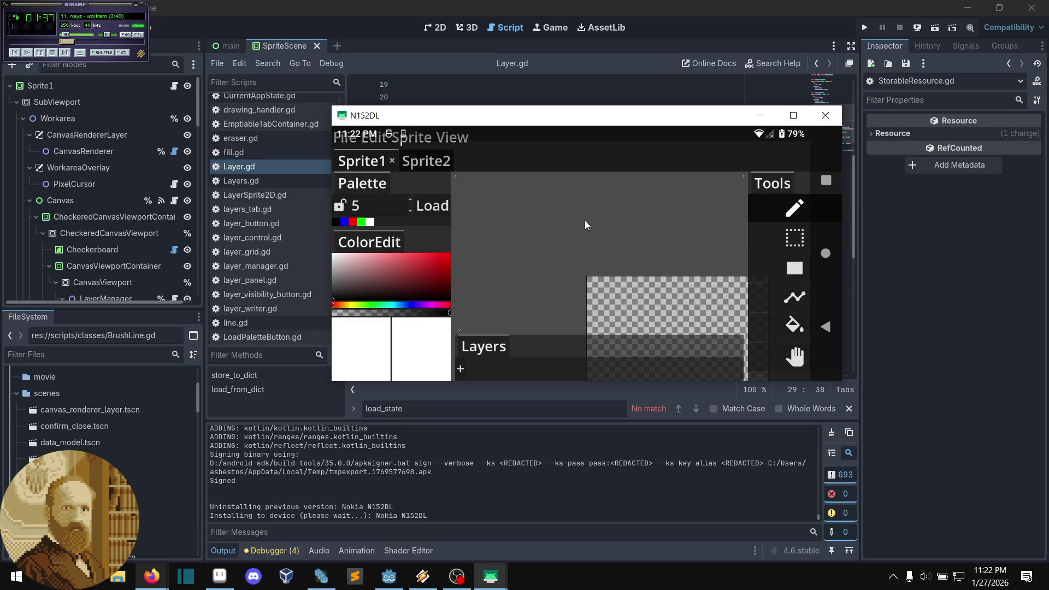
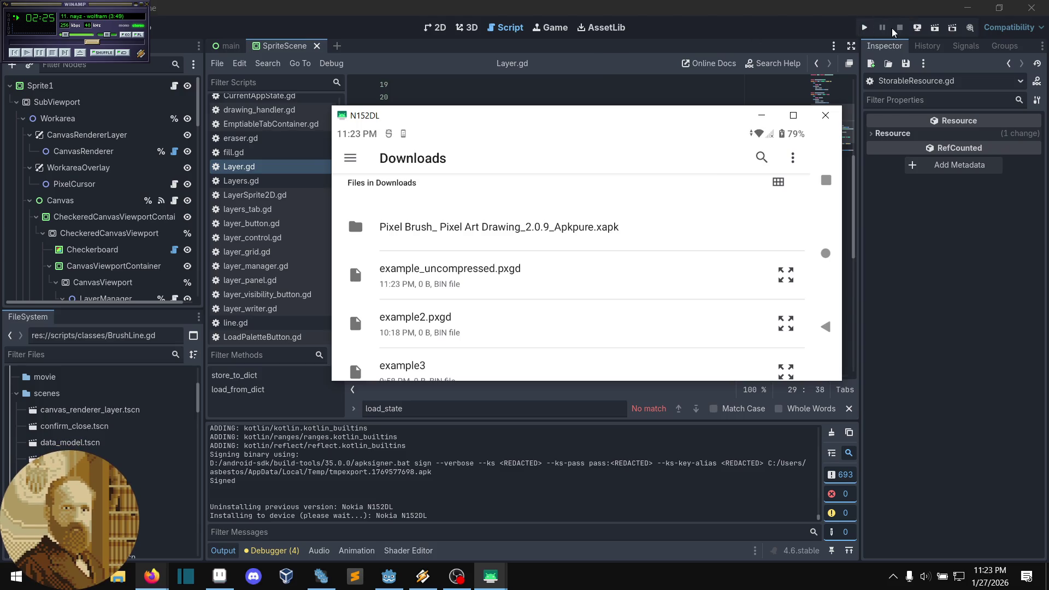
Step: Close the scrcpy phone mirror window over the Godot editor
left_click(825, 115)
left_click(583, 321)
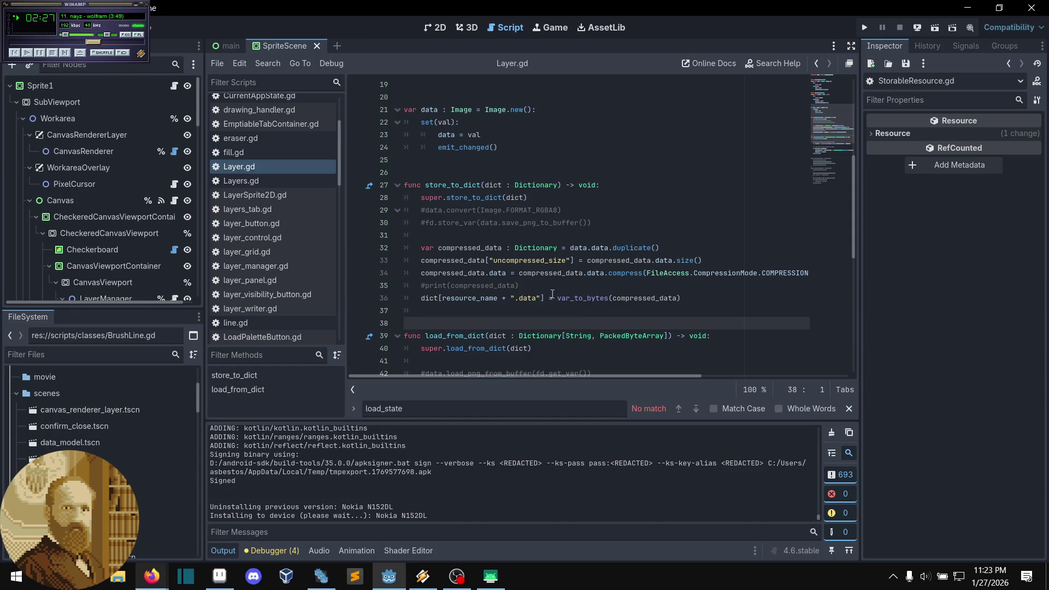
scroll(535, 286, "down", 2)
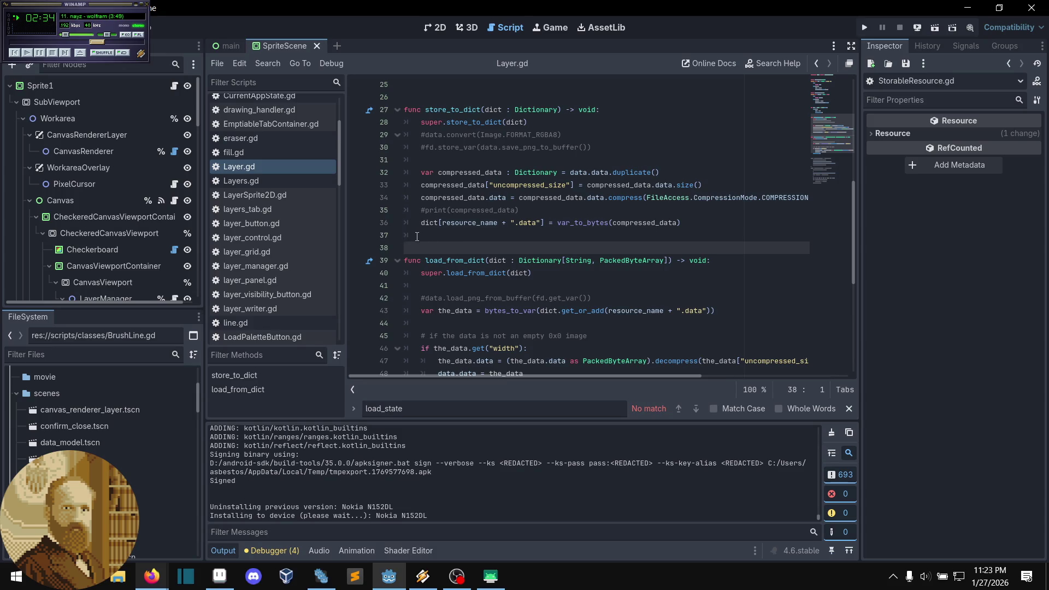
Step: Restore Layer.gd's store_to_dict parameter to Dictionary[String, PackedByteArray] and save the script
key("ctrl+z")
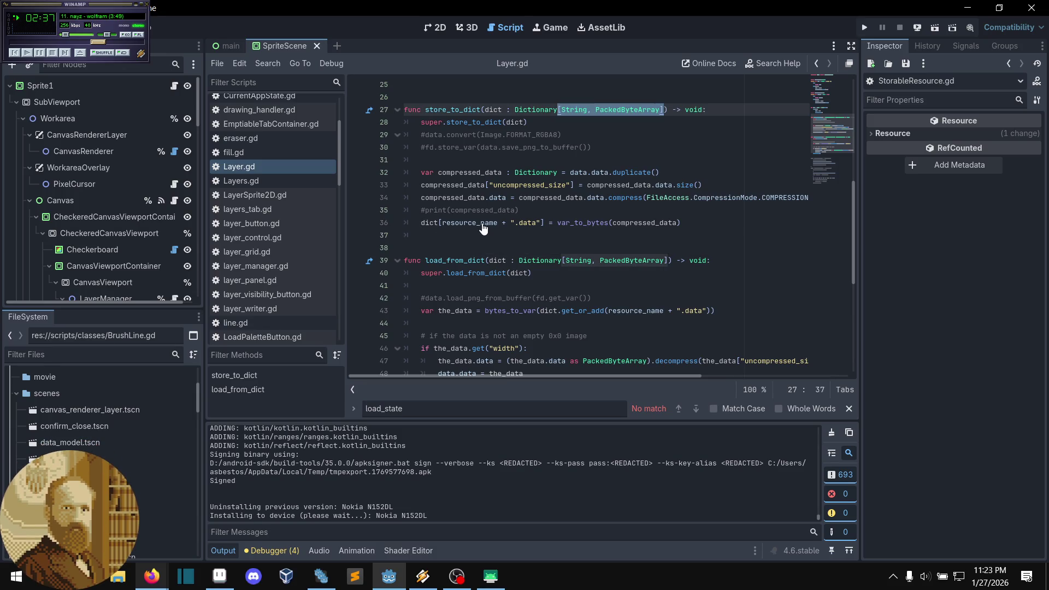
left_click(483, 235)
key("ctrl+s")
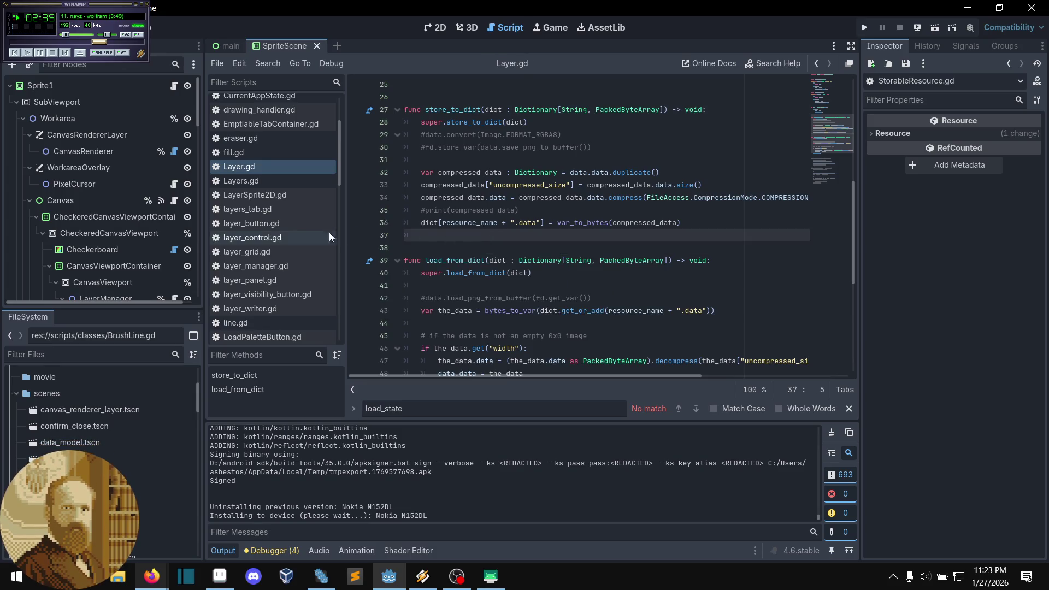
scroll(297, 245, "up", 3)
scroll(296, 241, "down", 4)
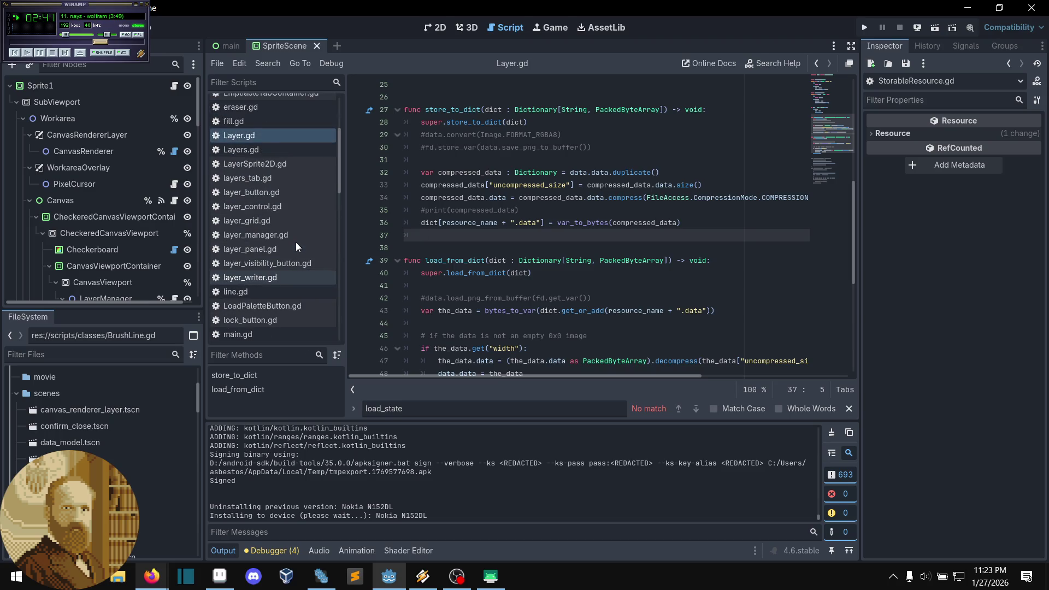
scroll(296, 247, "down", 10)
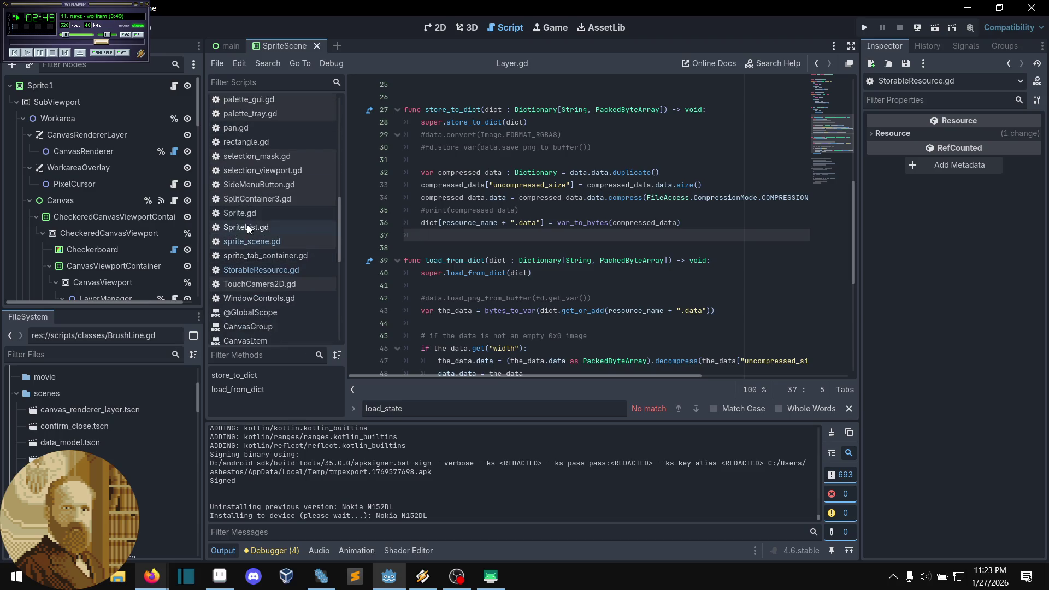
left_click(247, 227)
Step: Give StorableResource.gd's store_to_dict a Dictionary[String, PackedByteArray] parameter on line 80 and save
left_click(263, 270)
scroll(296, 277, "down", 4)
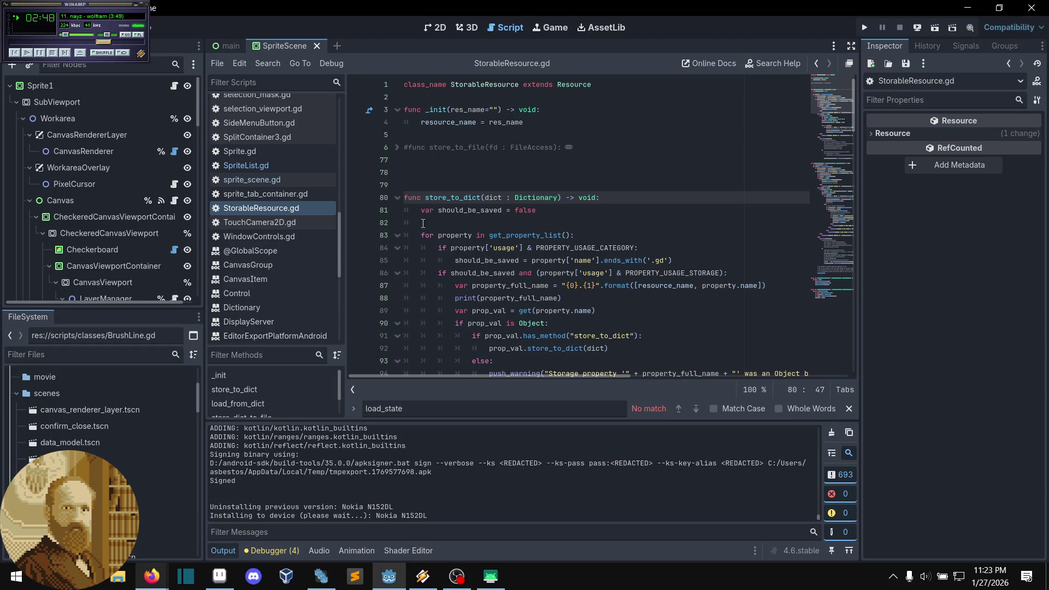
key("ctrl+y")
left_click(599, 212)
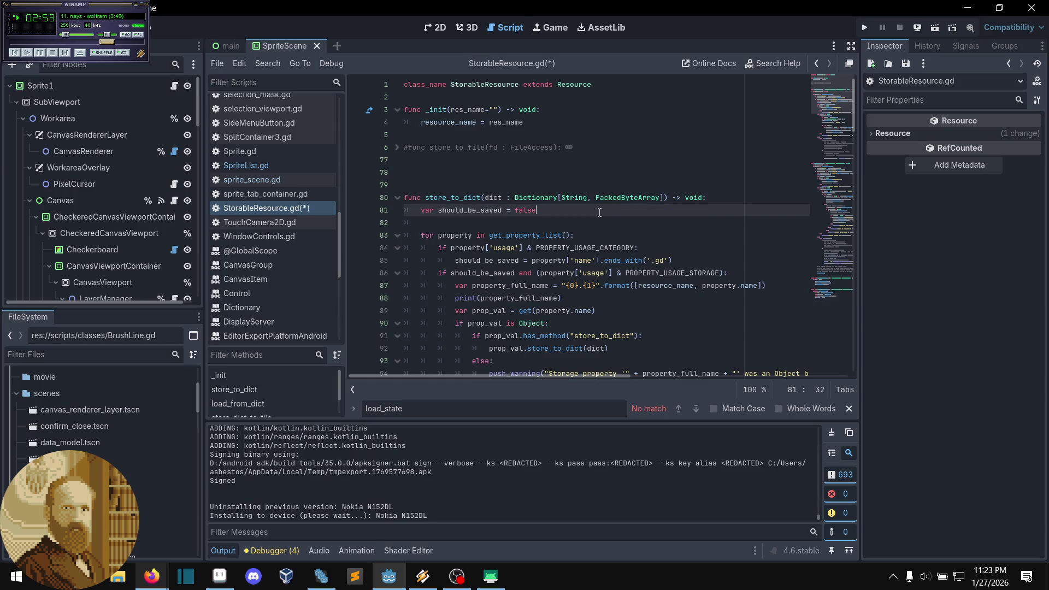
key("ctrl+s")
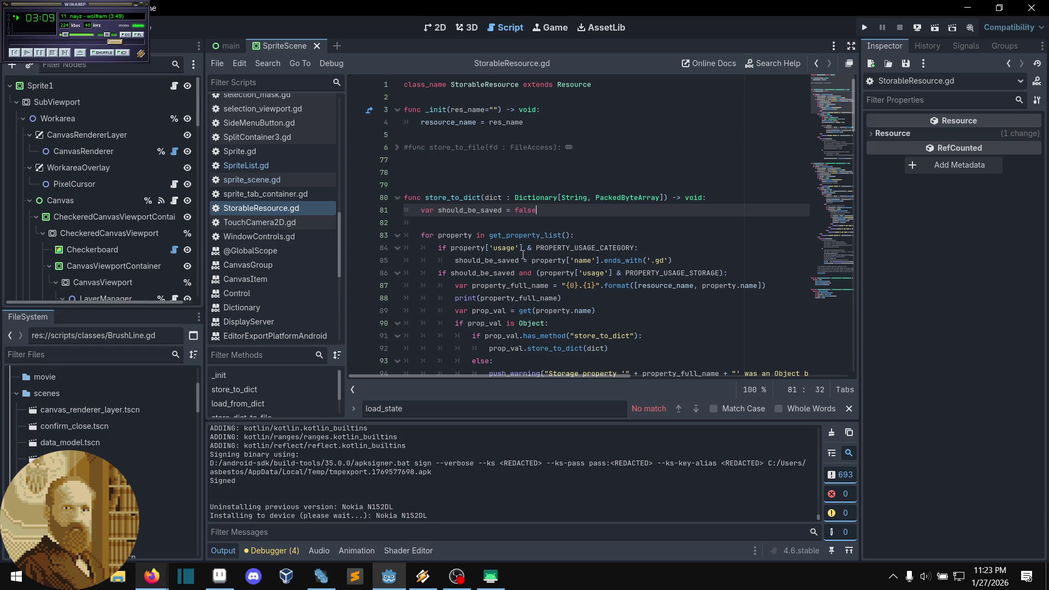
Step: Search Windows for 'android studio'
left_click(526, 228)
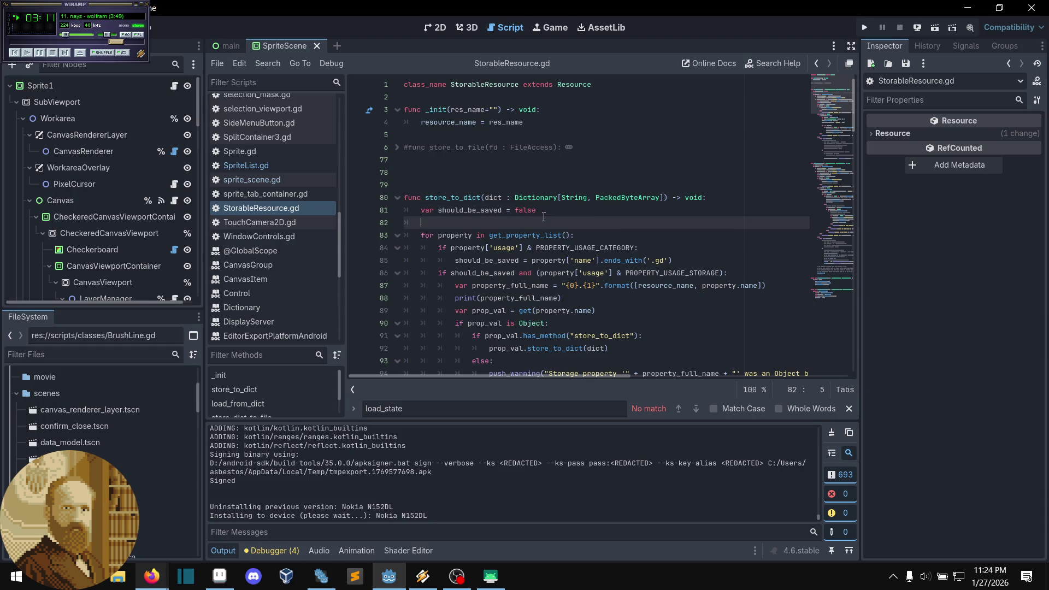
left_click(552, 211)
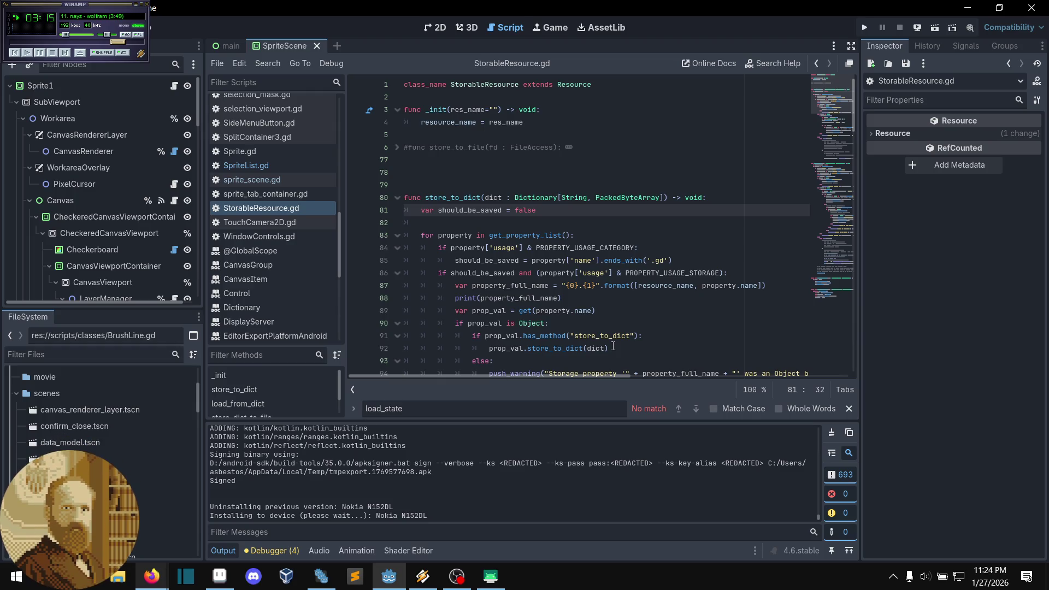
key("super")
type("an")
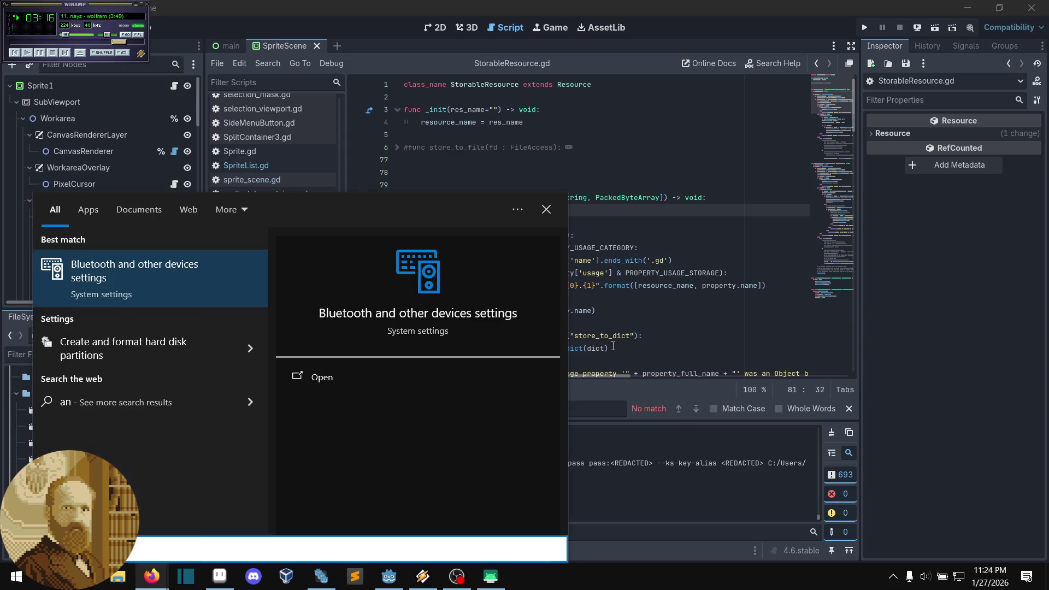
type("droid studio")
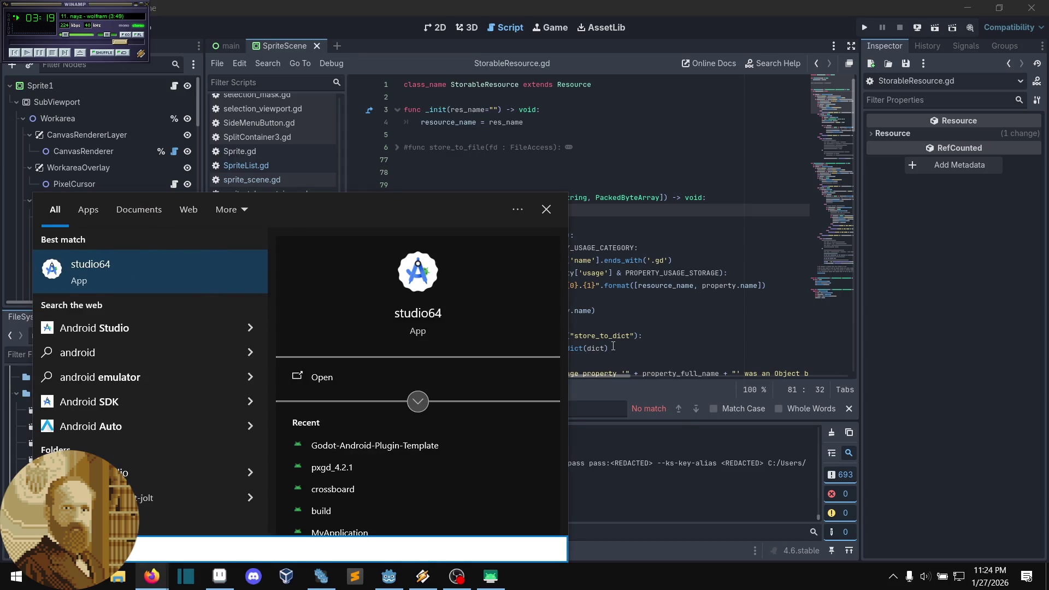
Step: Launch Android Studio and close the previously running Android Studio window
key("Return")
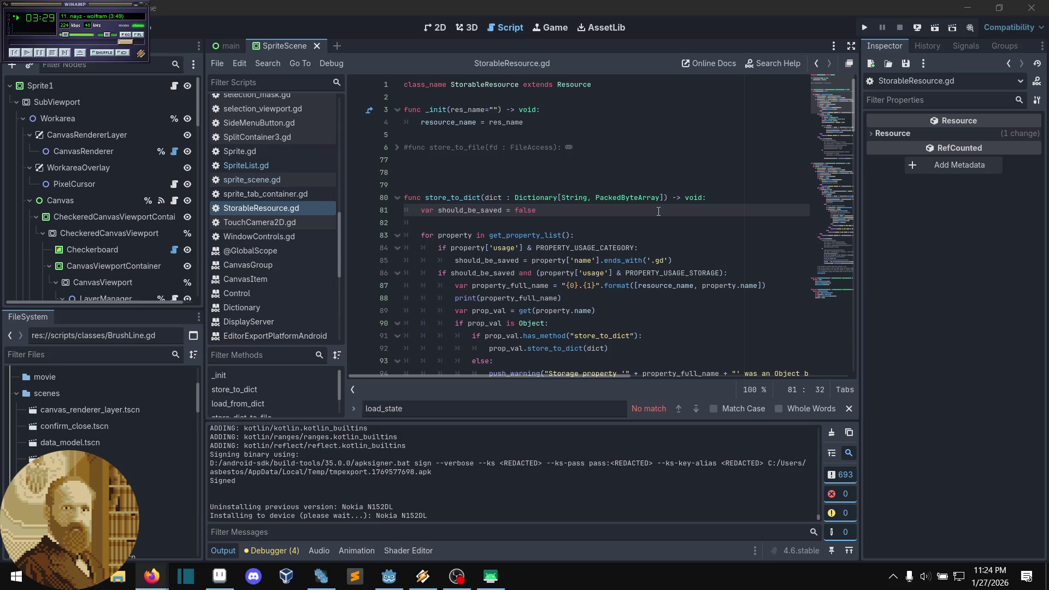
right_click(493, 579)
left_click(487, 553)
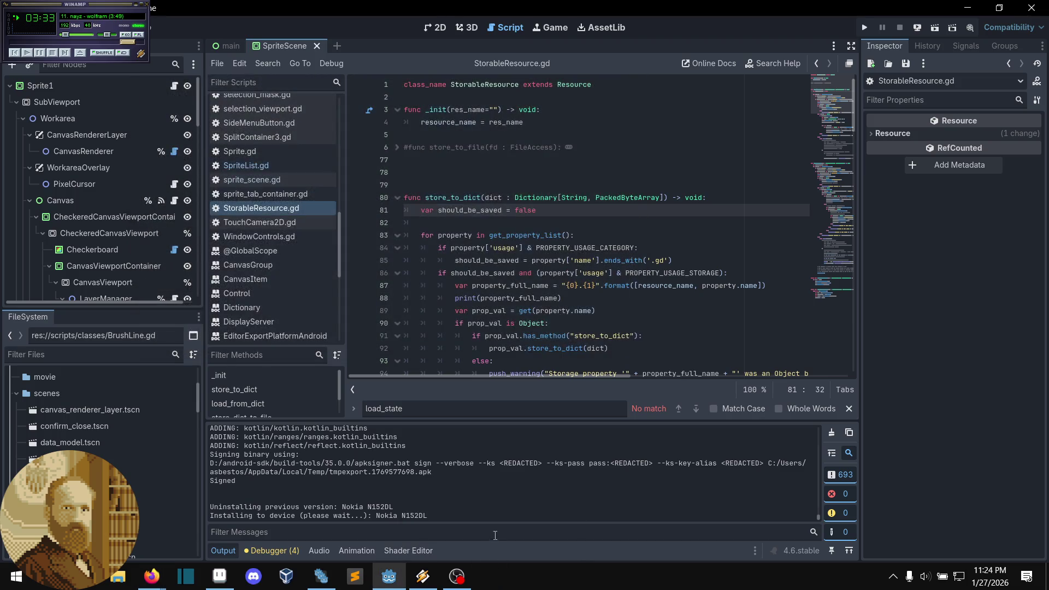
Step: Dismiss the load_state text search in Godot's script editor
left_click(598, 222)
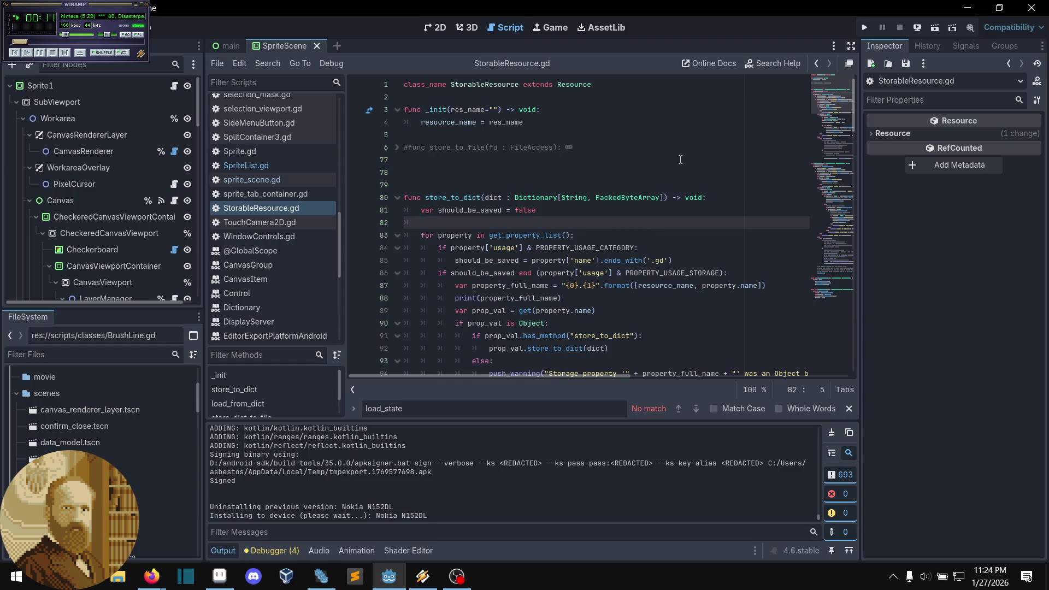
left_click(848, 408)
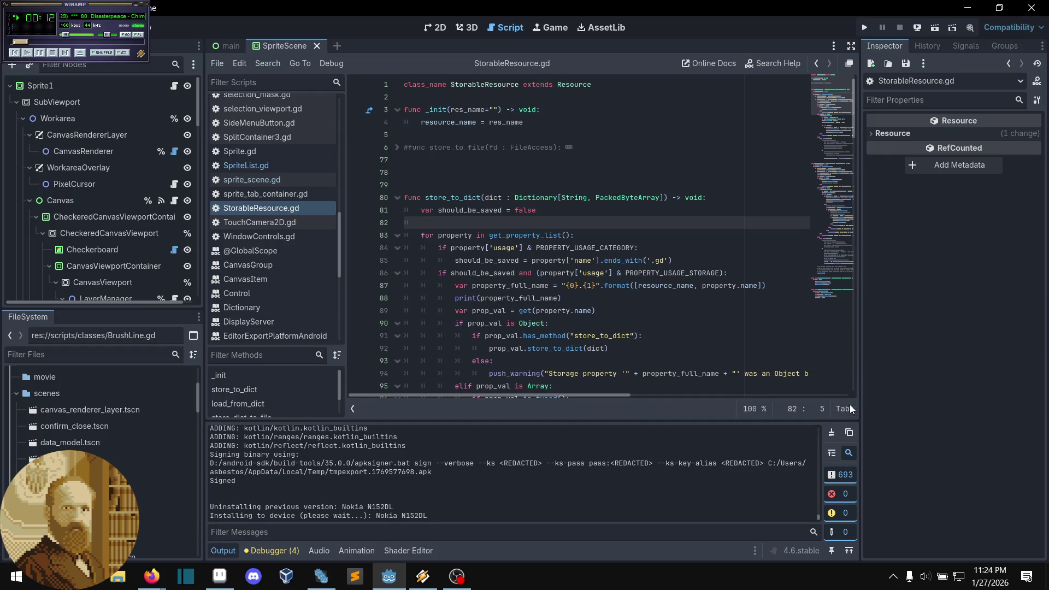
left_click(52, 27)
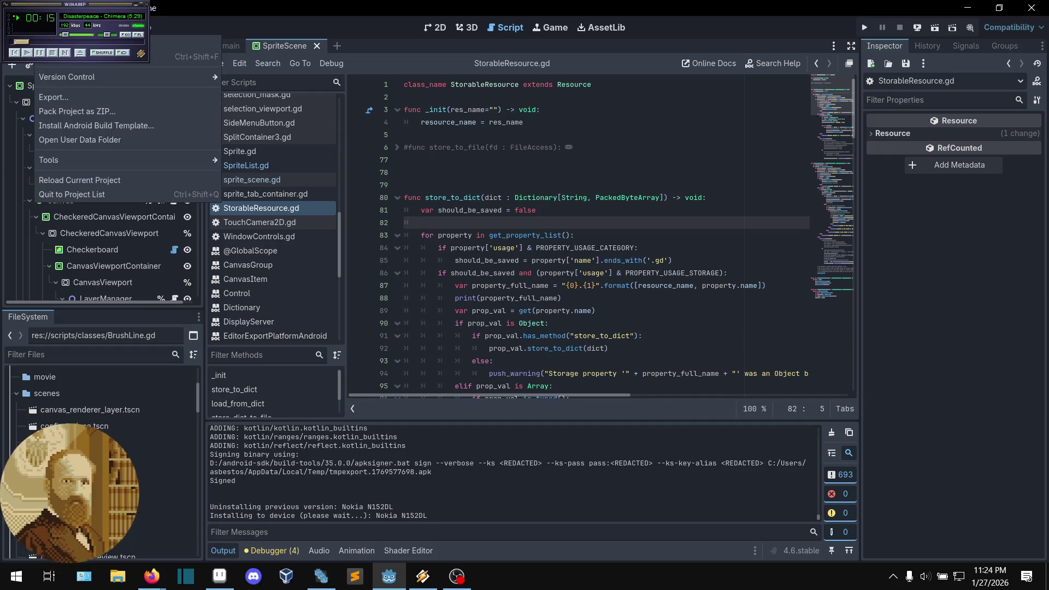
Step: Export the Android (Runnable) preset as a debug pxgd.apk into dist, overwriting the old file
left_click(79, 100)
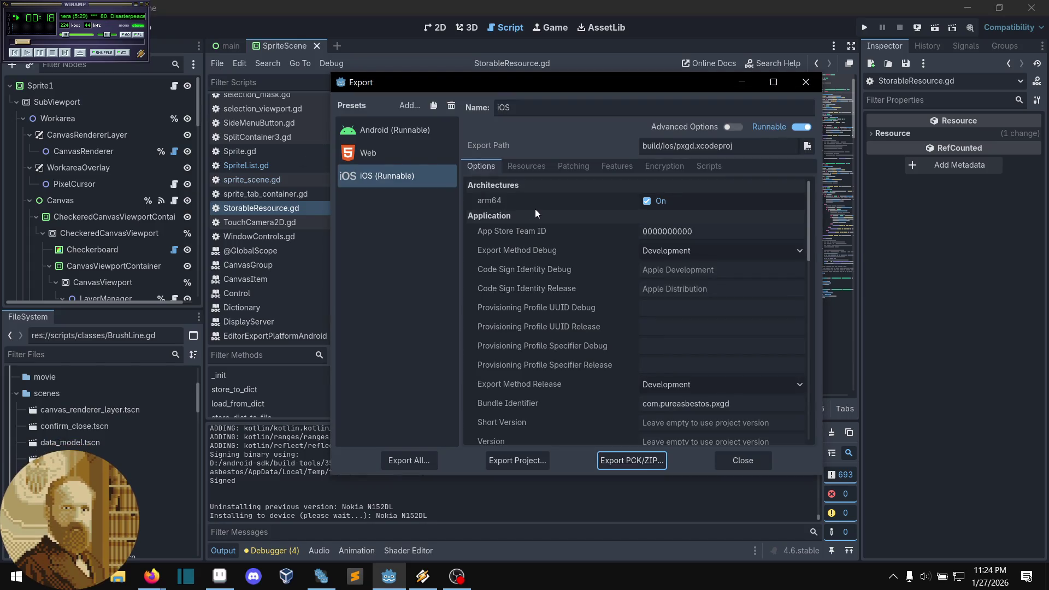
left_click(399, 131)
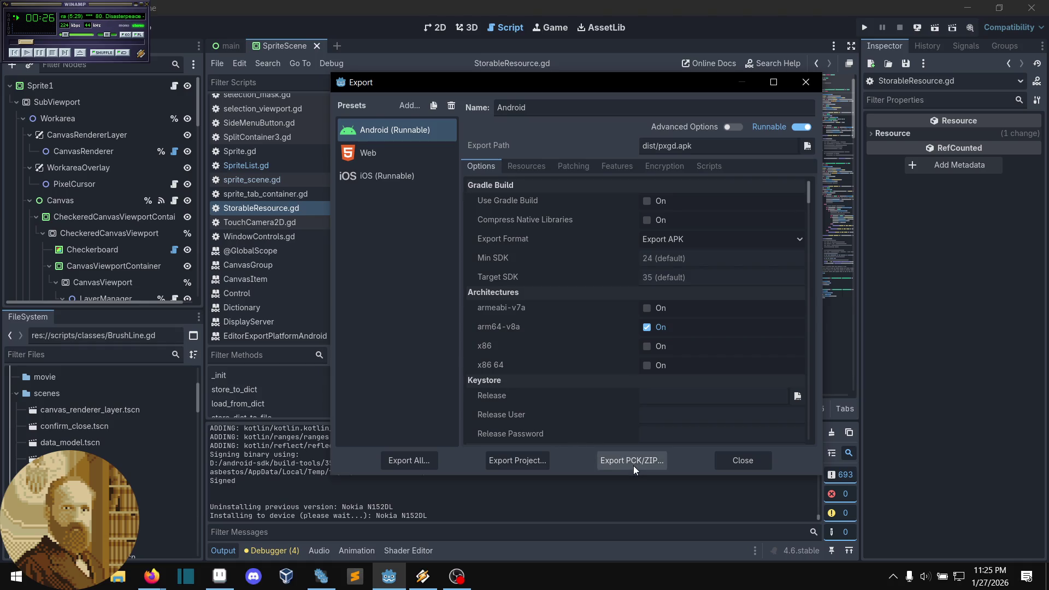
left_click(504, 459)
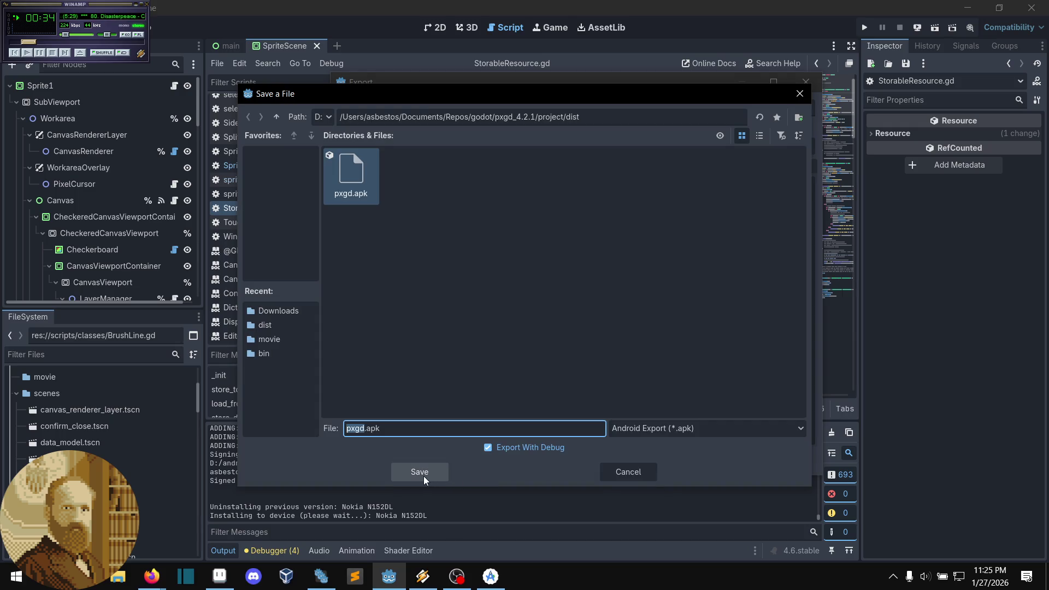
left_click(424, 477)
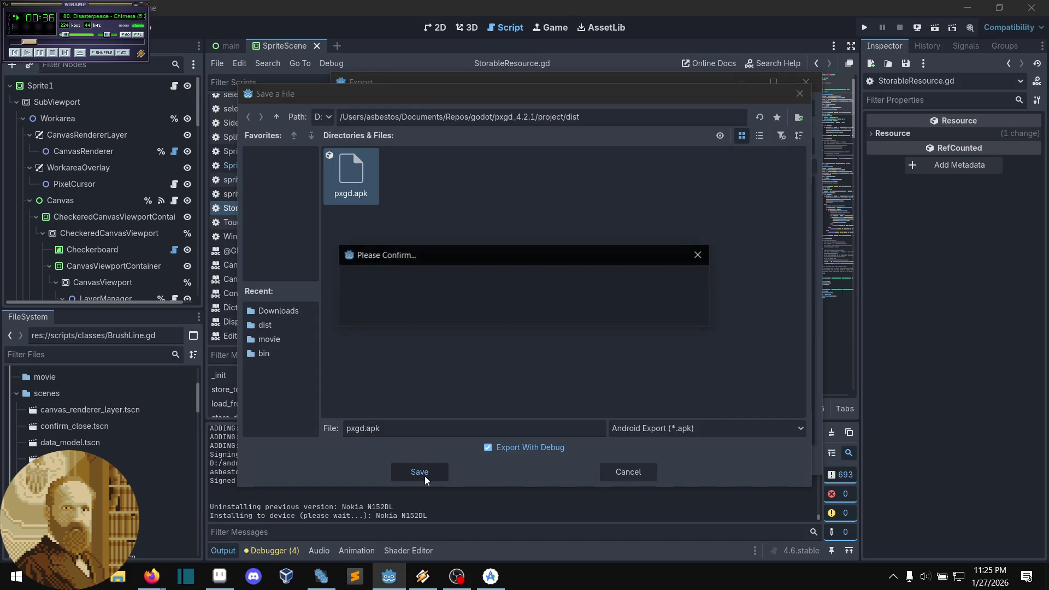
left_click(464, 316)
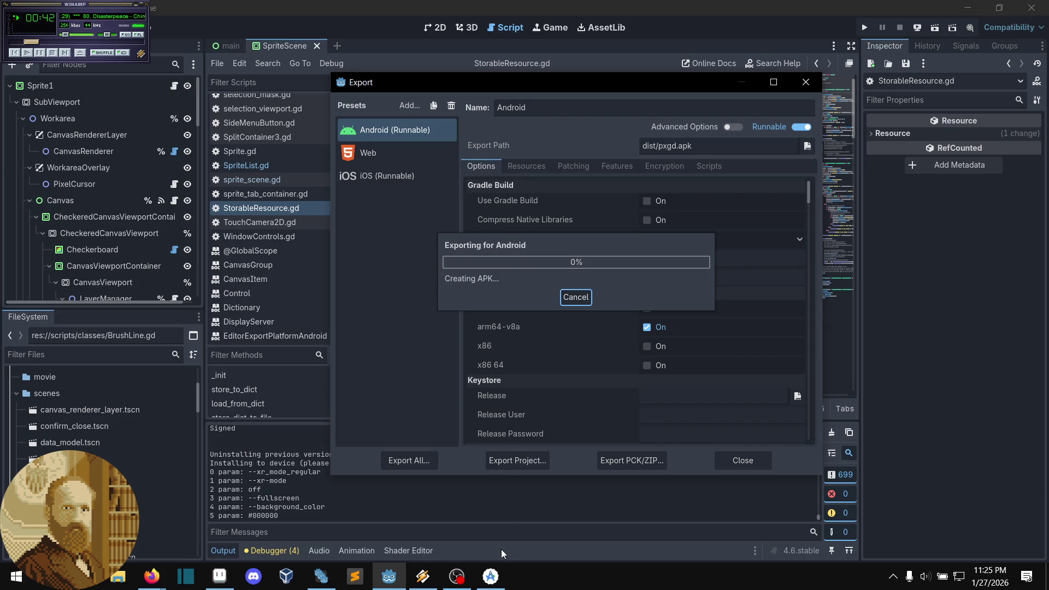
left_click(494, 573)
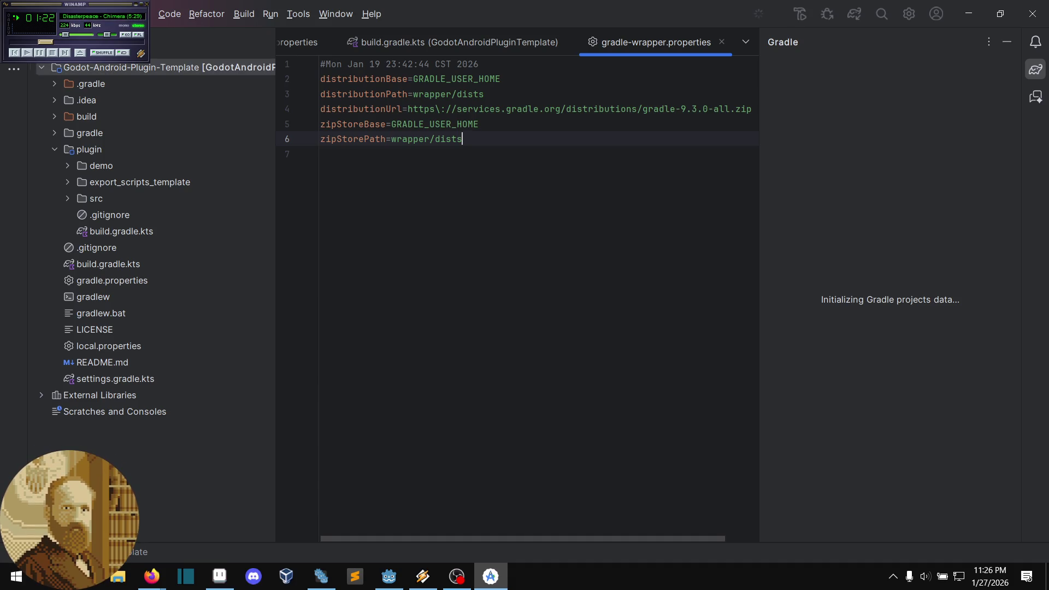
Step: Open the recent pxgd_4.2.1 project in the current Android Studio window
key("alt+f")
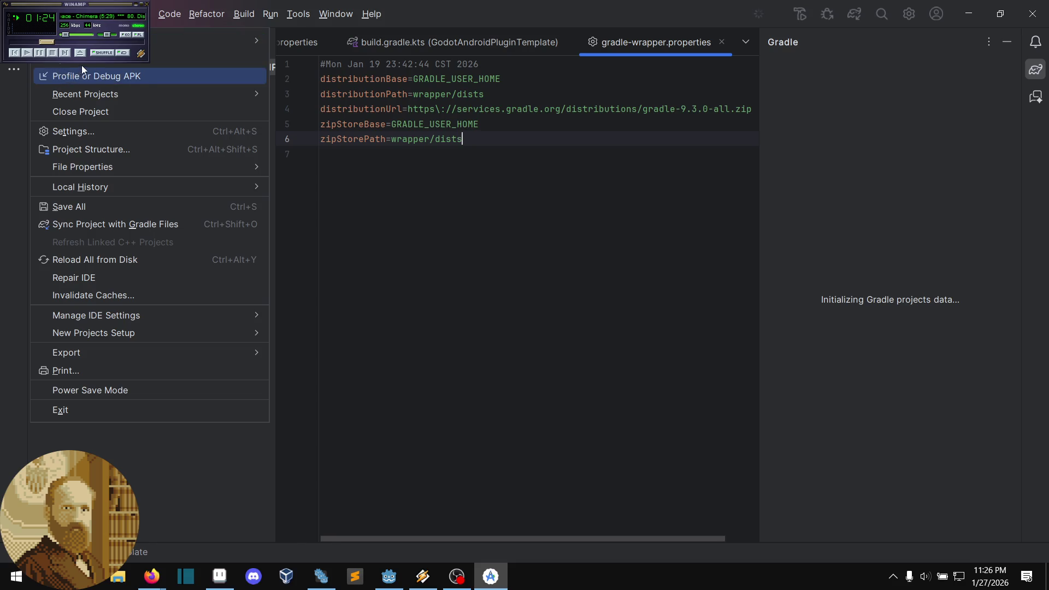
mouse_move(117, 100)
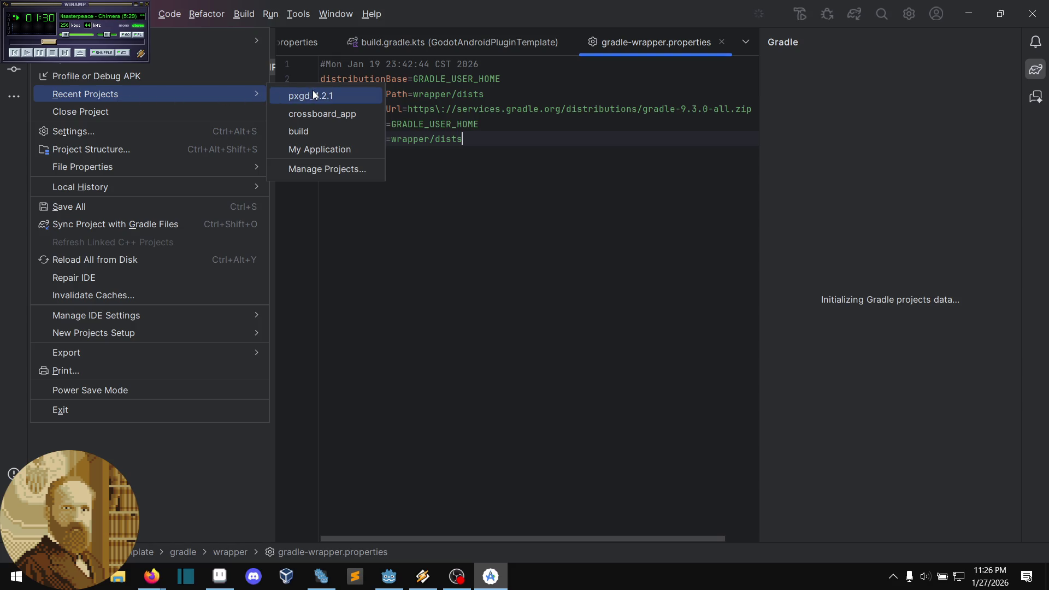
left_click(211, 93)
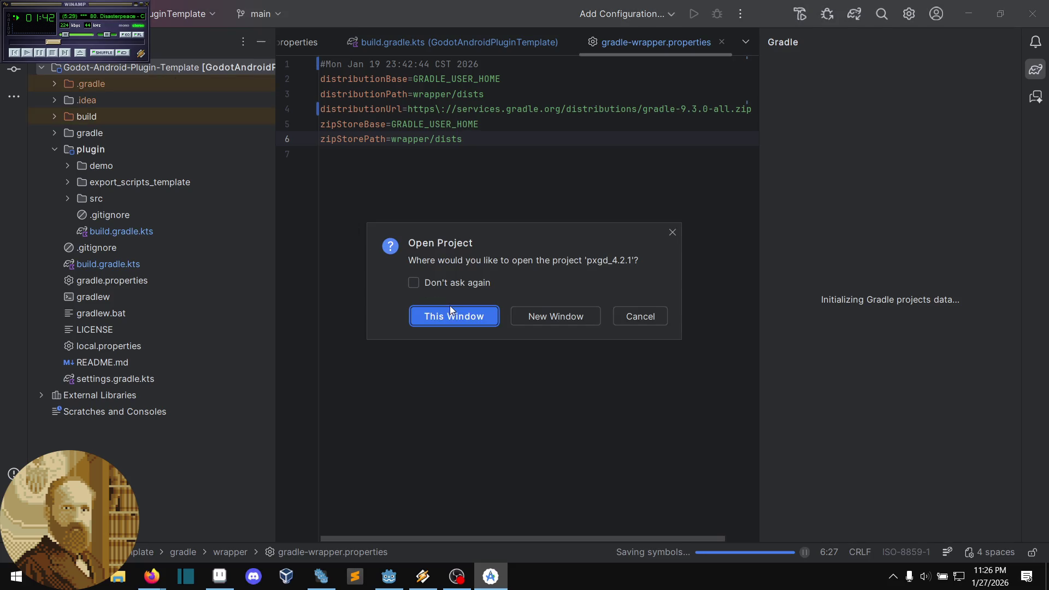
left_click(456, 315)
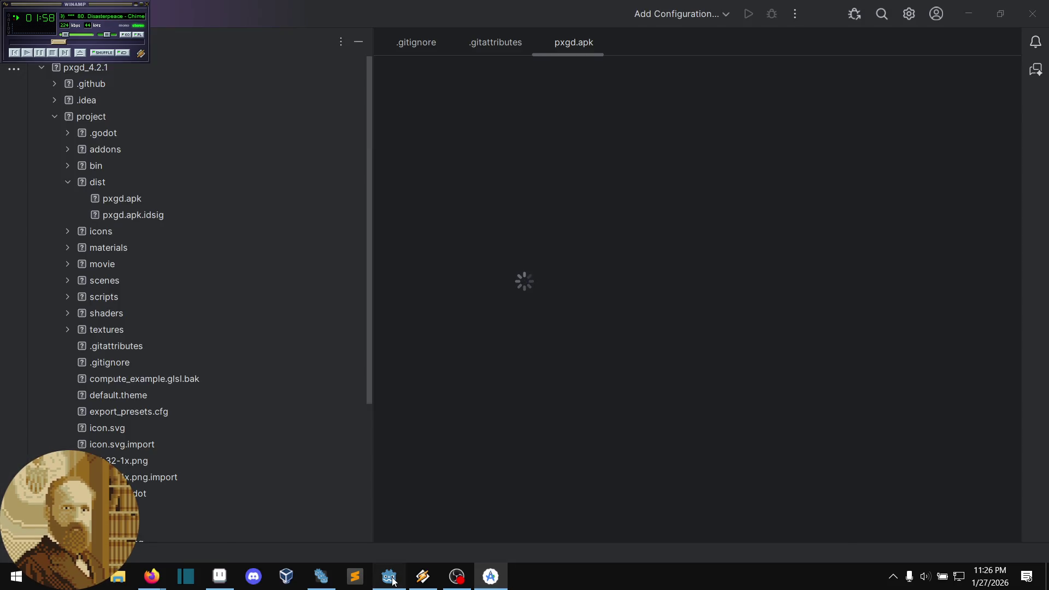
Step: Close Godot's finished Export dialog and return to Android Studio
left_click(392, 580)
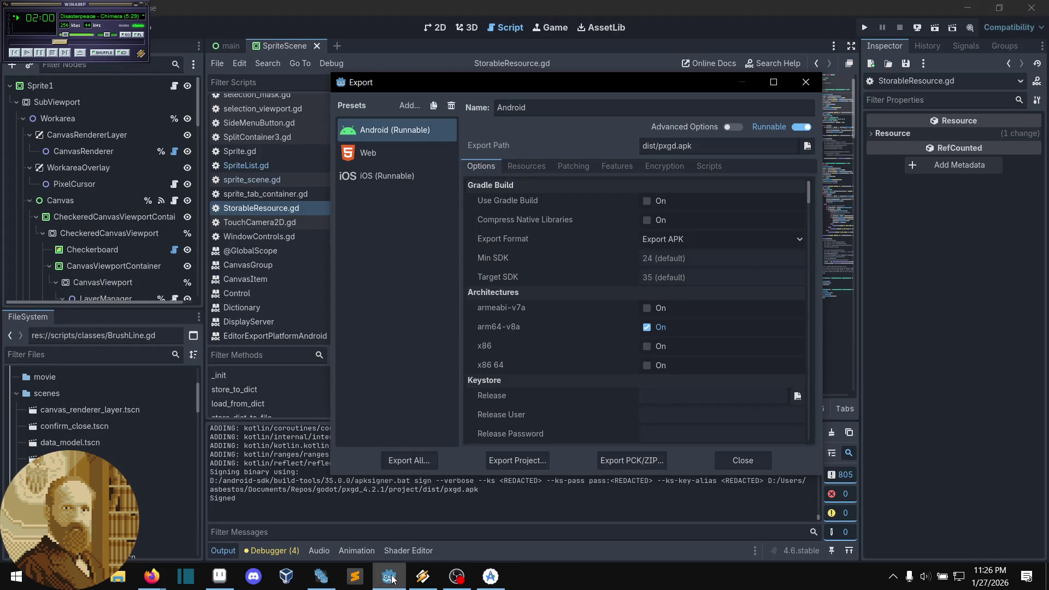
left_click(809, 86)
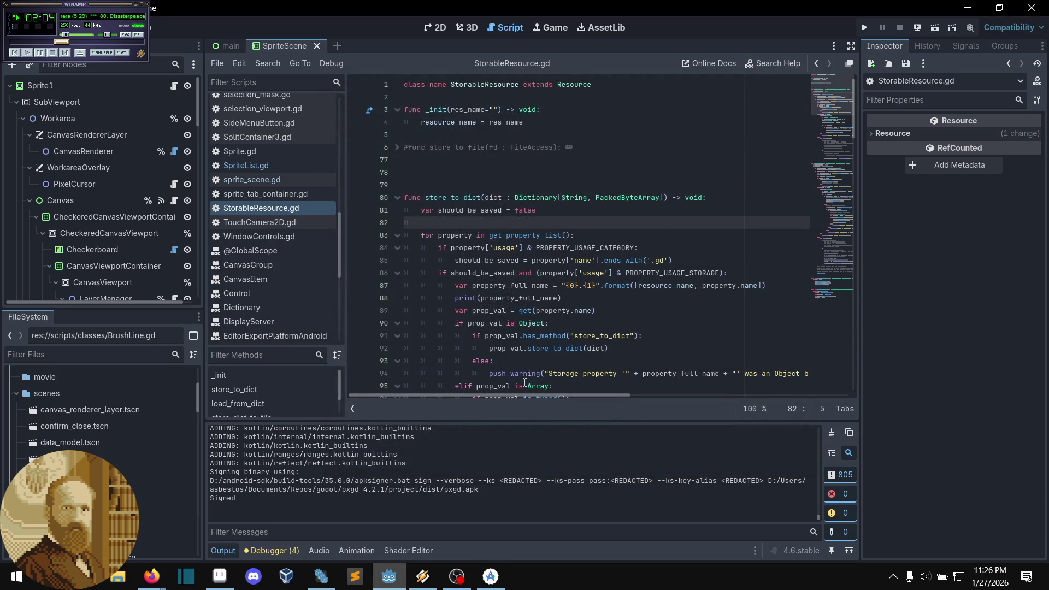
left_click(490, 576)
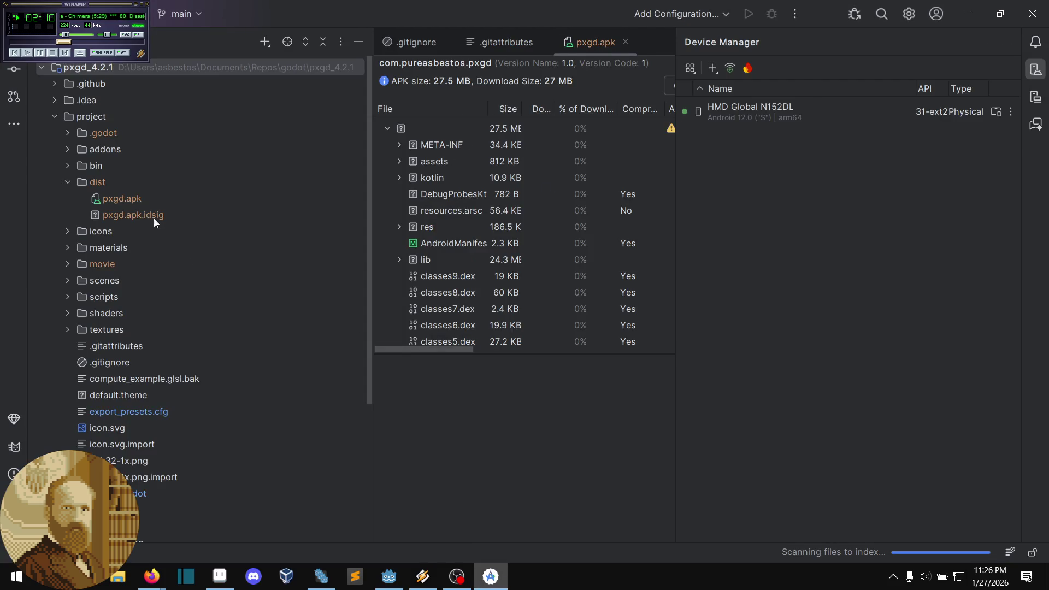
Step: Widen the APK Analyzer for pxgd.apk and read pxgd-core's 16 KB alignment warning
left_click(136, 198)
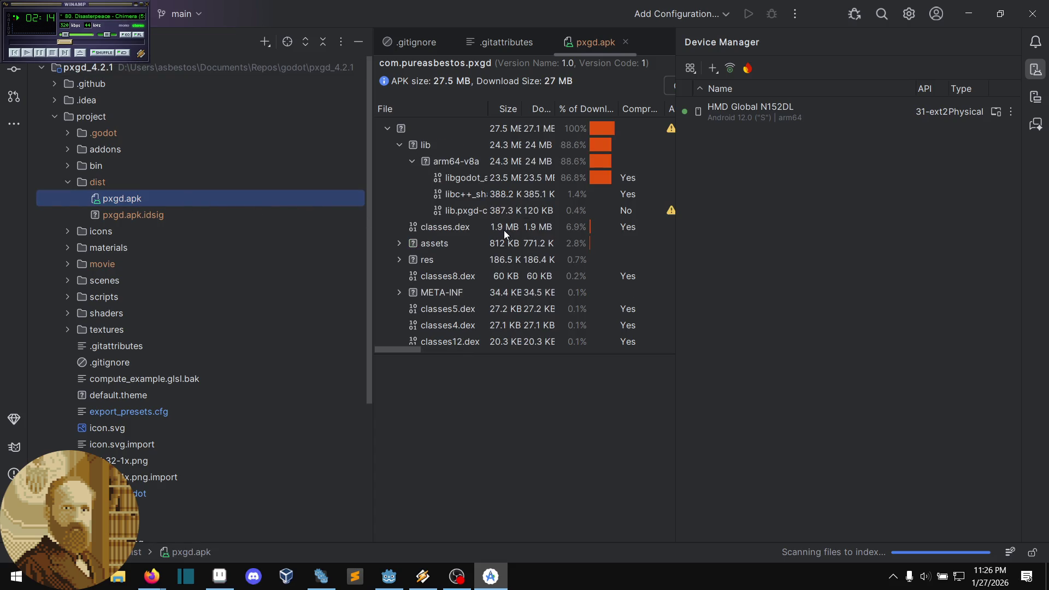
left_click_drag(674, 177, 885, 196)
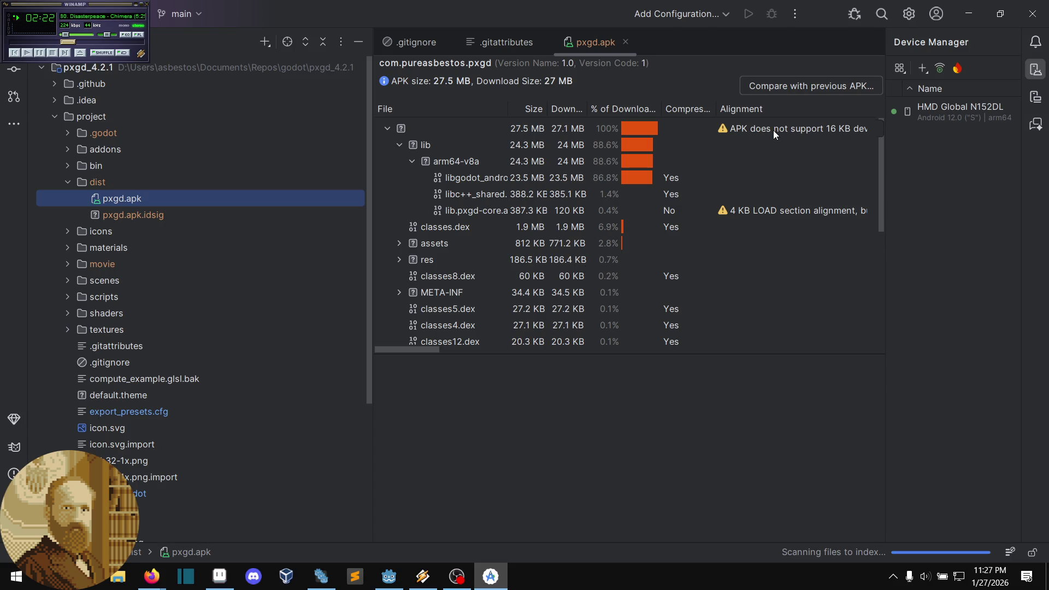
mouse_move(886, 134)
left_mouse_down()
mouse_move(1016, 164)
mouse_move(959, 183)
left_mouse_up()
left_click(837, 211)
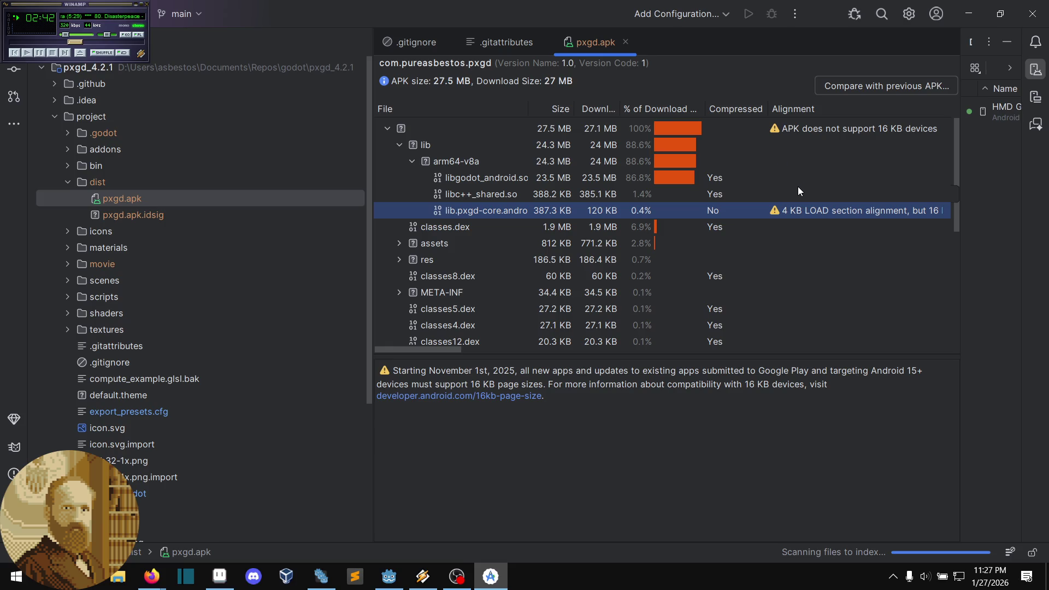
scroll(782, 211, "down", 2)
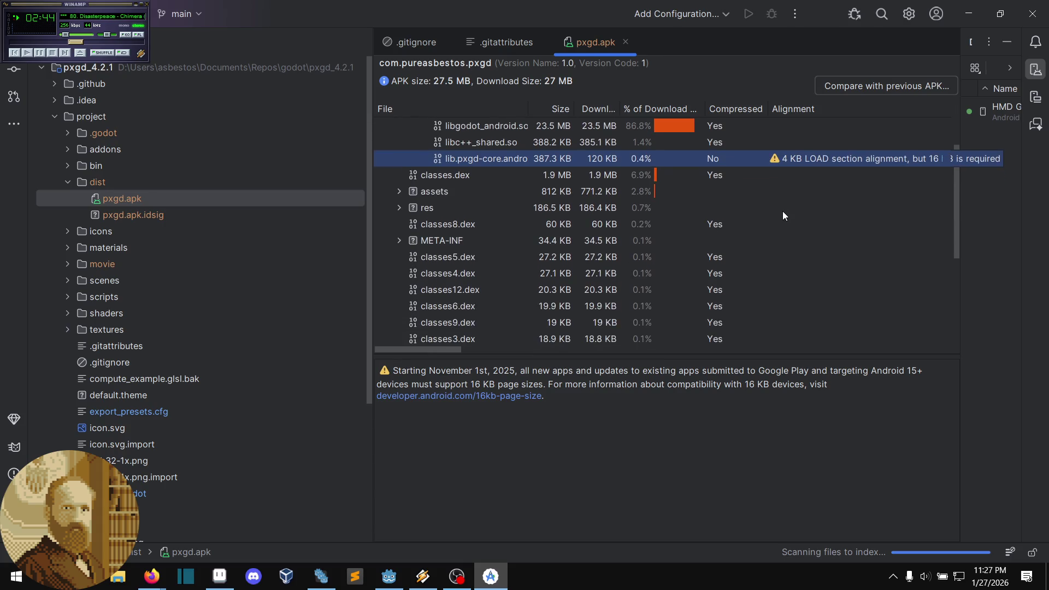
scroll(783, 210, "up", 2)
scroll(746, 209, "down", 2)
scroll(747, 209, "up", 2)
scroll(751, 209, "down", 8)
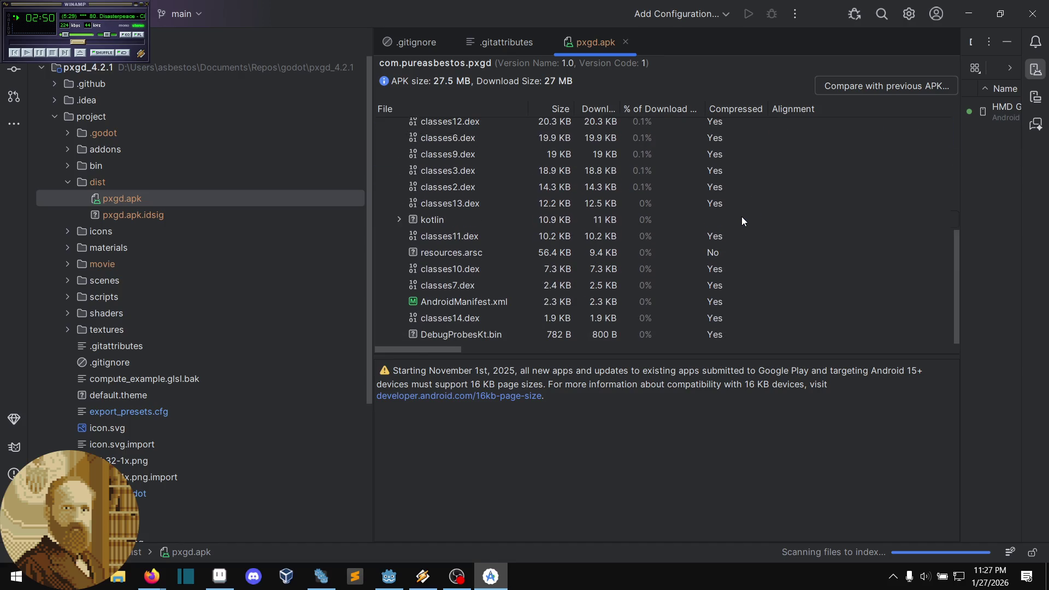
scroll(742, 216, "up", 8)
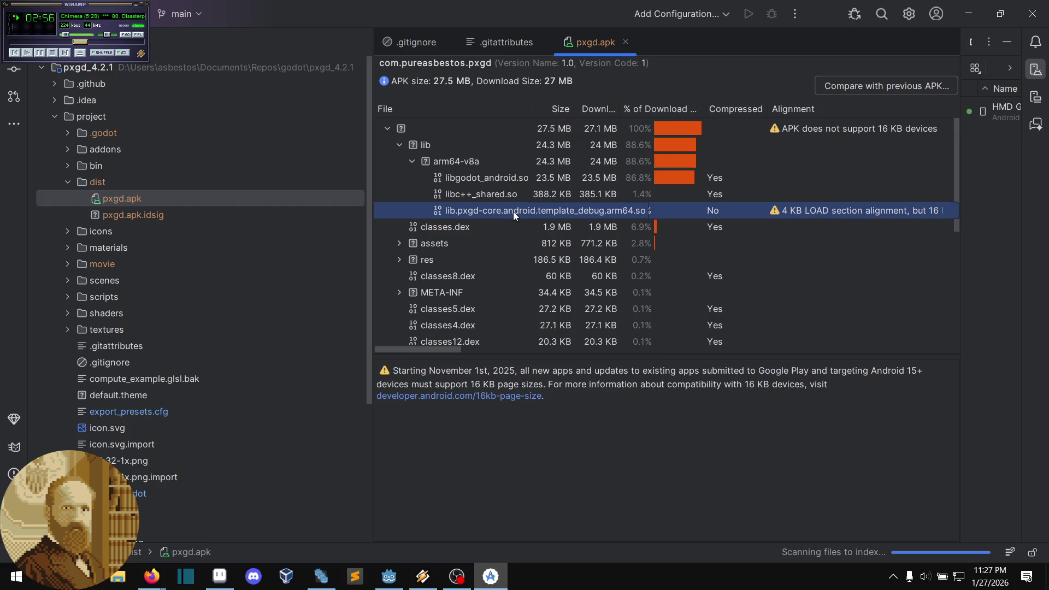
scroll(514, 212, "down", 2)
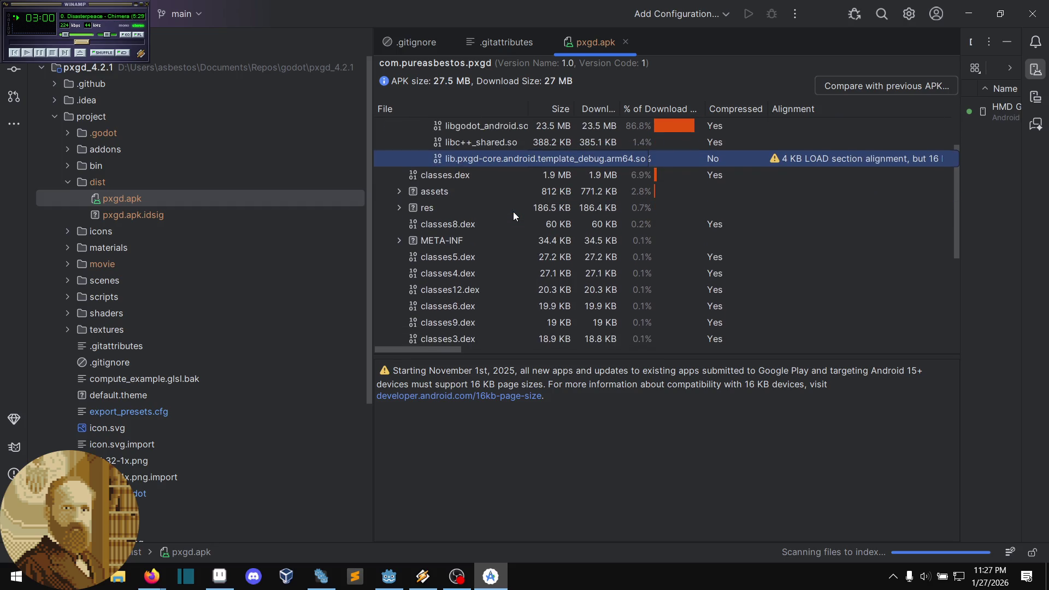
scroll(513, 212, "down", 5)
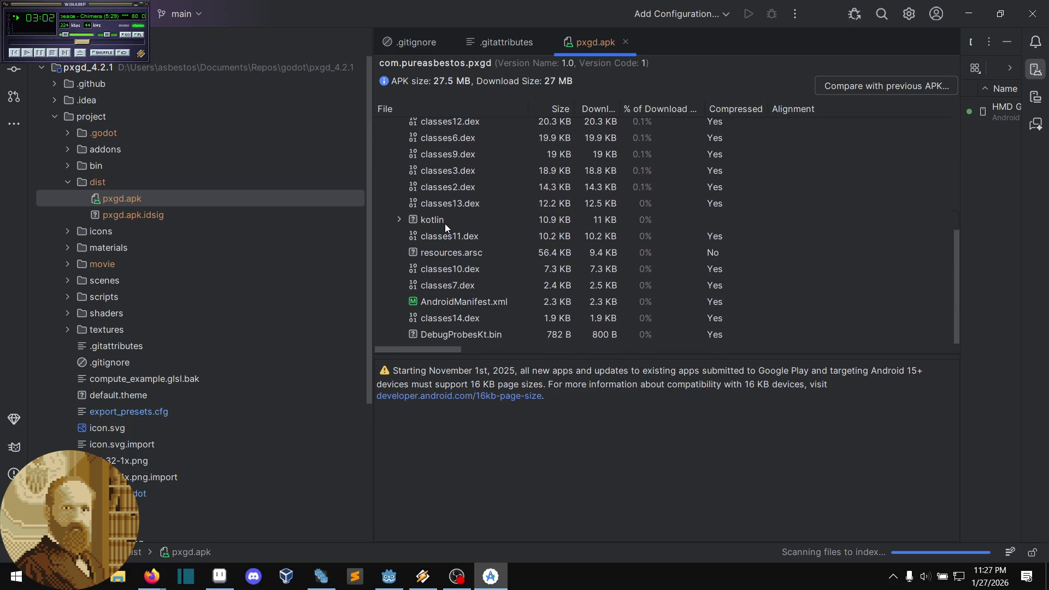
Step: Browse the APK's kotlin folder, then collapse the root entry of the file tree
left_click(401, 215)
left_click(396, 208)
left_click(403, 221)
scroll(401, 215, "down", 2)
scroll(401, 215, "up", 2)
scroll(401, 214, "up", 1)
left_click(405, 174)
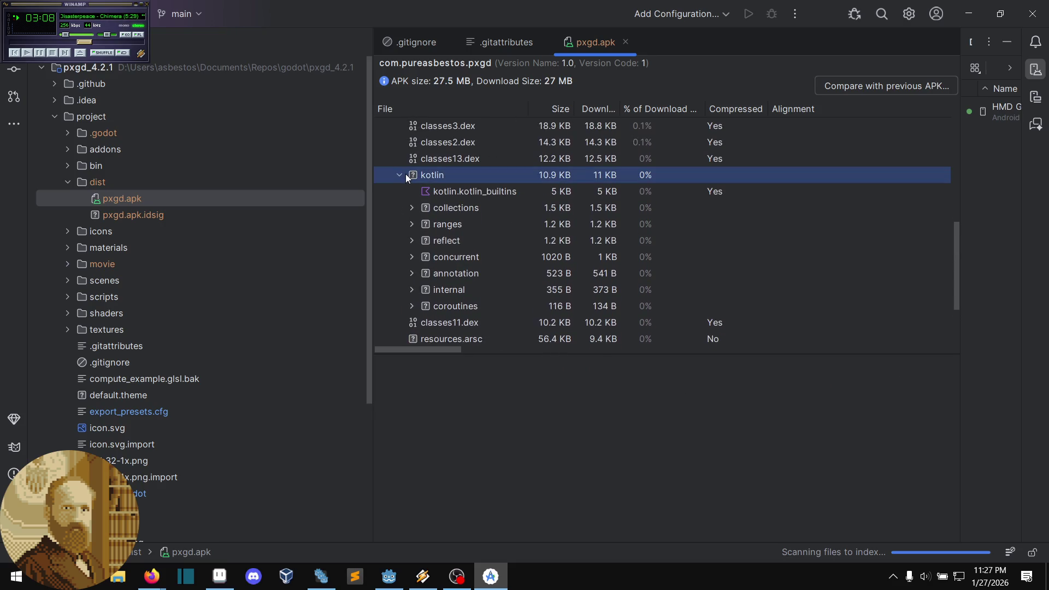
left_click(400, 174)
scroll(399, 176, "up", 5)
scroll(398, 176, "up", 1)
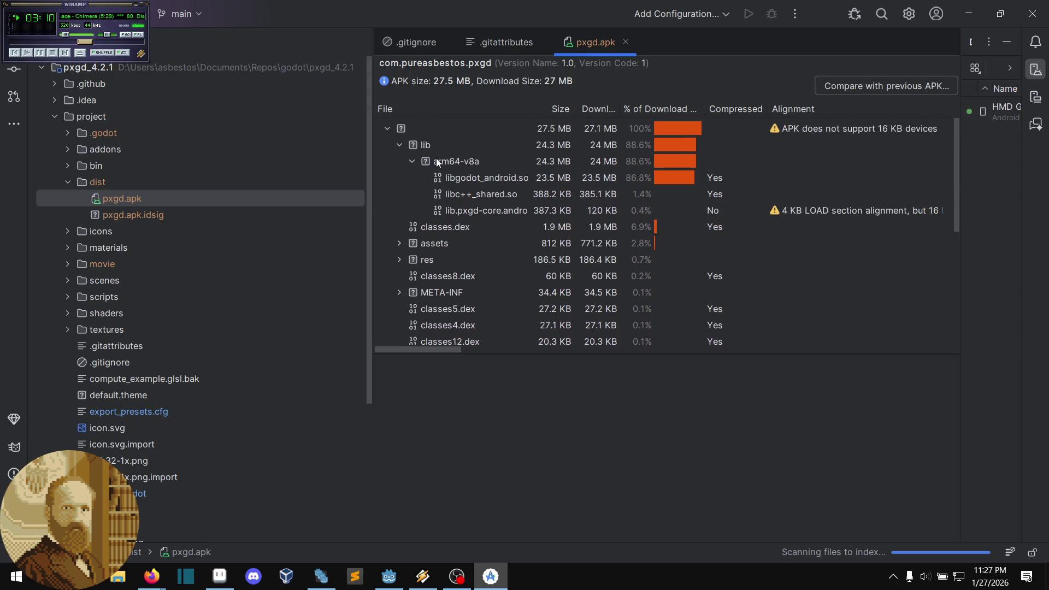
left_click(385, 127)
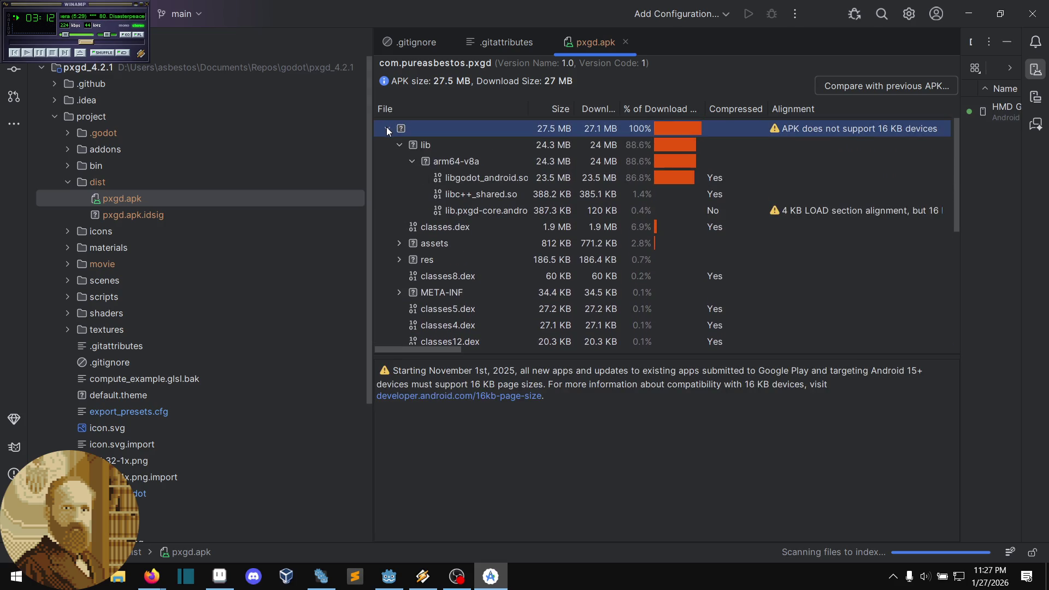
left_click(386, 127)
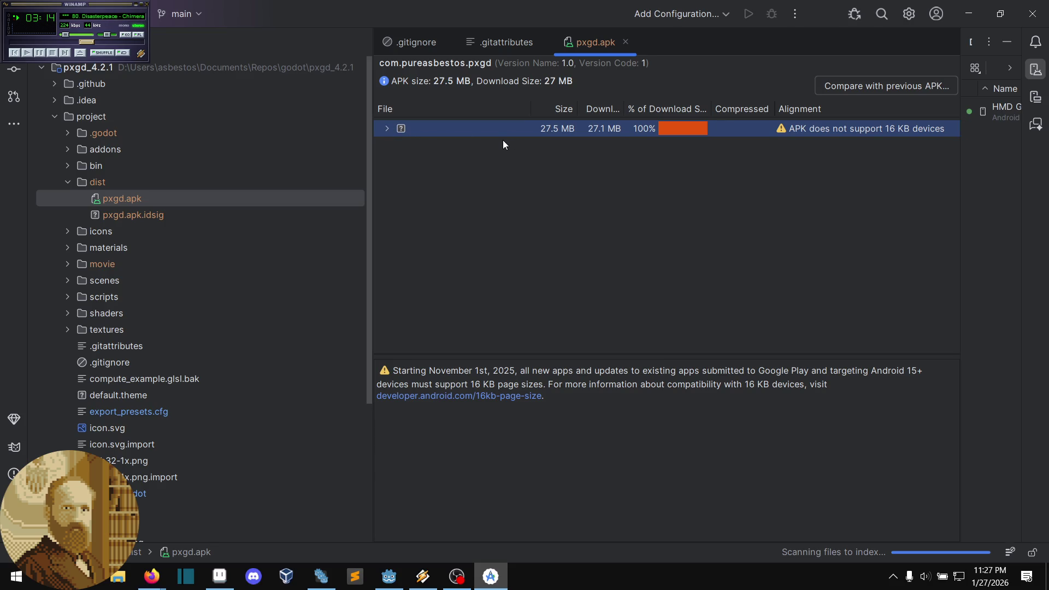
Step: Reopen pxgd.apk in the APK Analyzer and widen the Device Manager panel
left_click(219, 188)
left_click(209, 193)
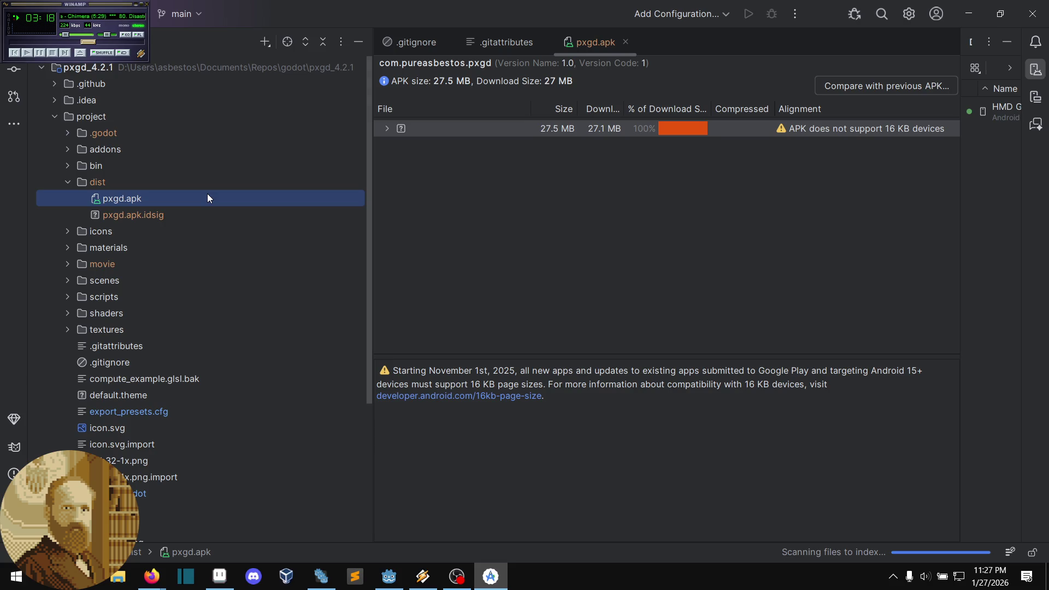
double_click(207, 198)
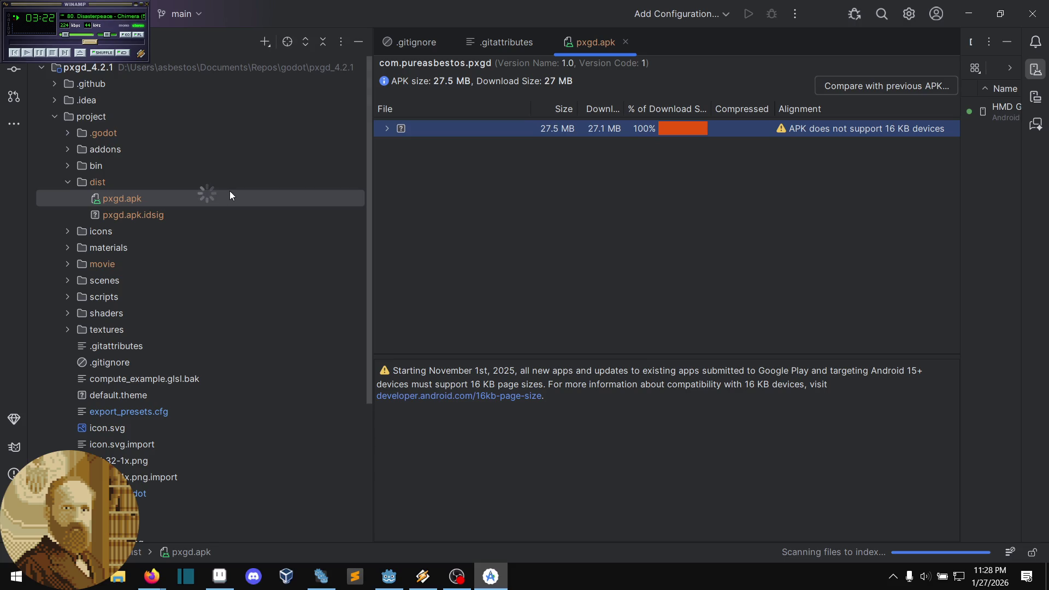
right_click(230, 192)
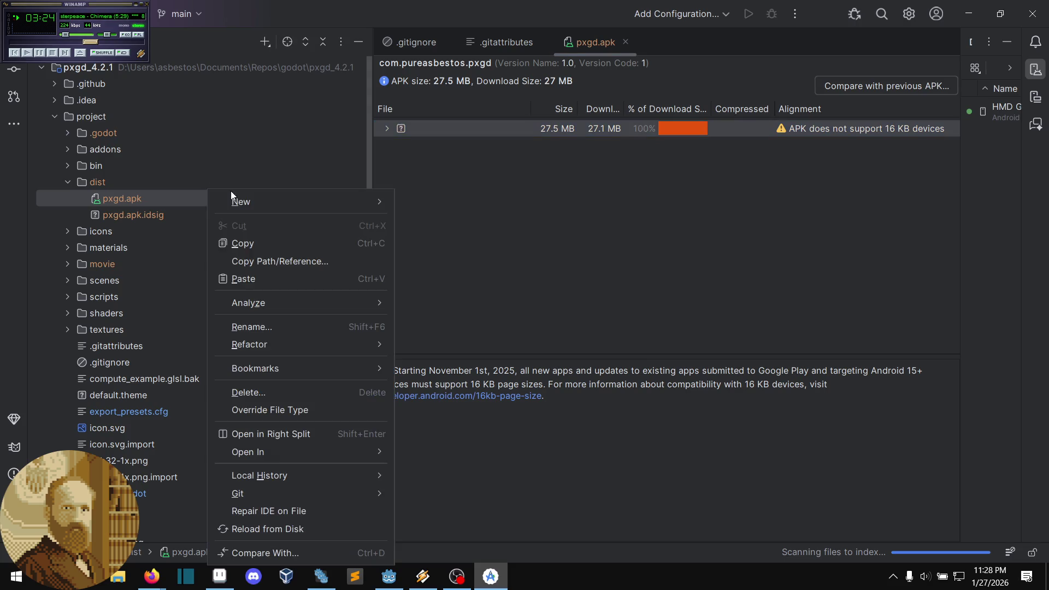
left_click(589, 187)
left_click_drag(960, 147, 841, 177)
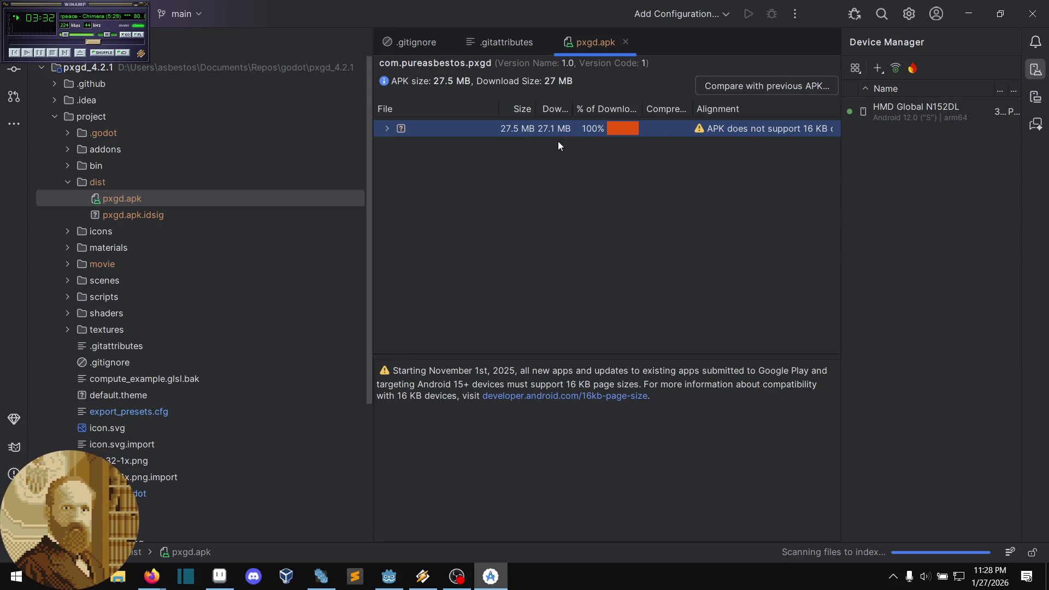
Step: Select the HMD Global N152DL phone in Device Manager and open its Logcat
left_click(881, 70)
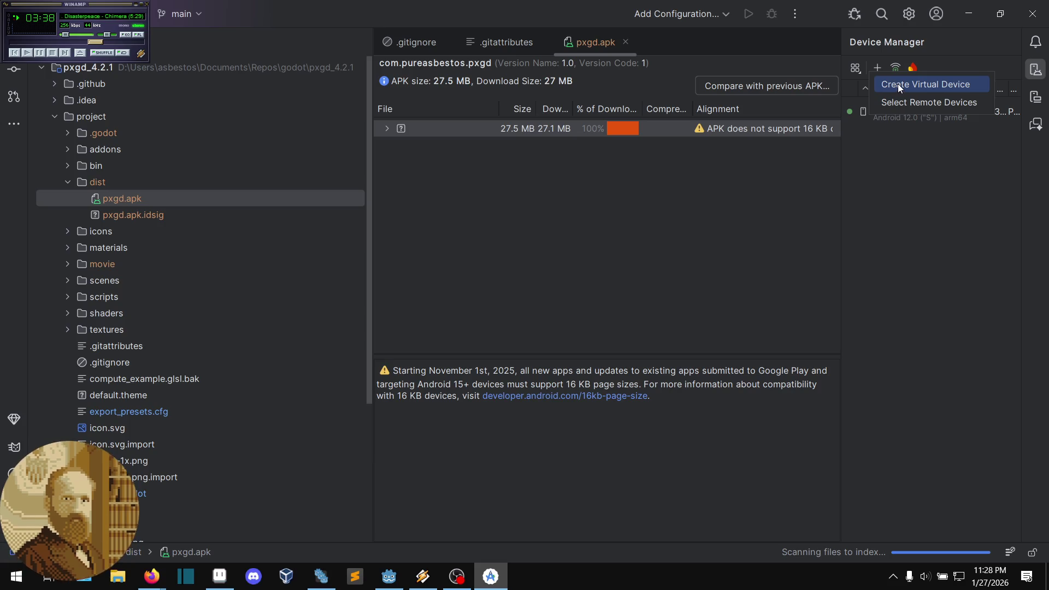
left_click(897, 83)
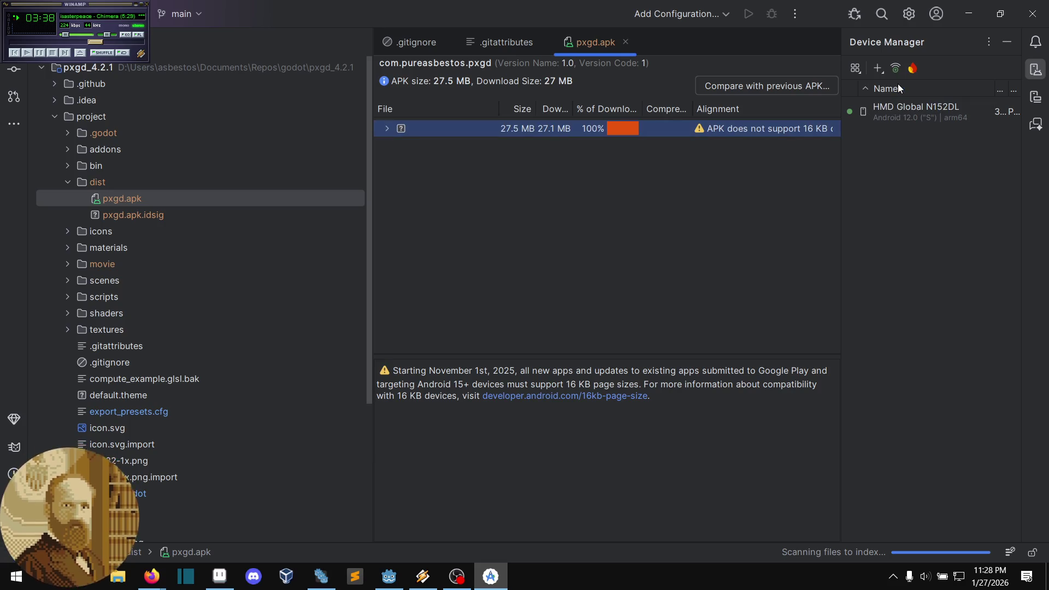
left_click(879, 117)
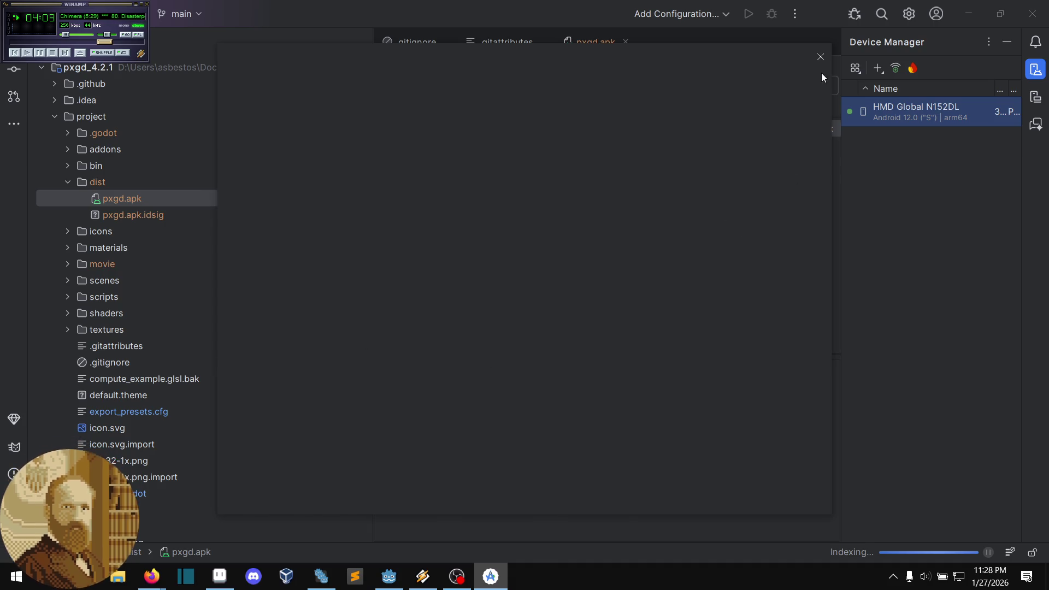
left_click_drag(722, 56, 699, 56)
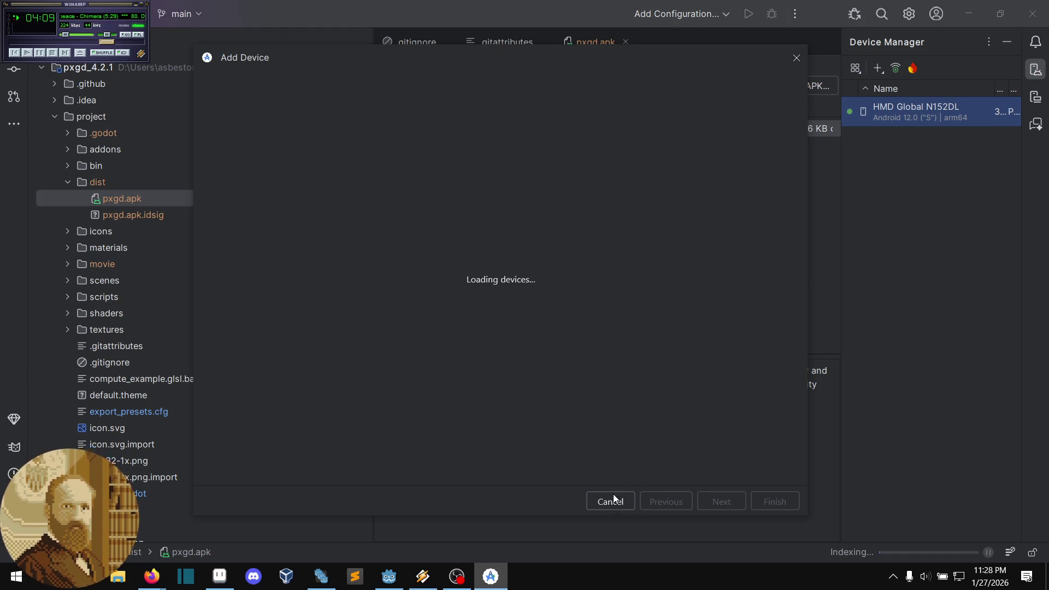
left_click(796, 57)
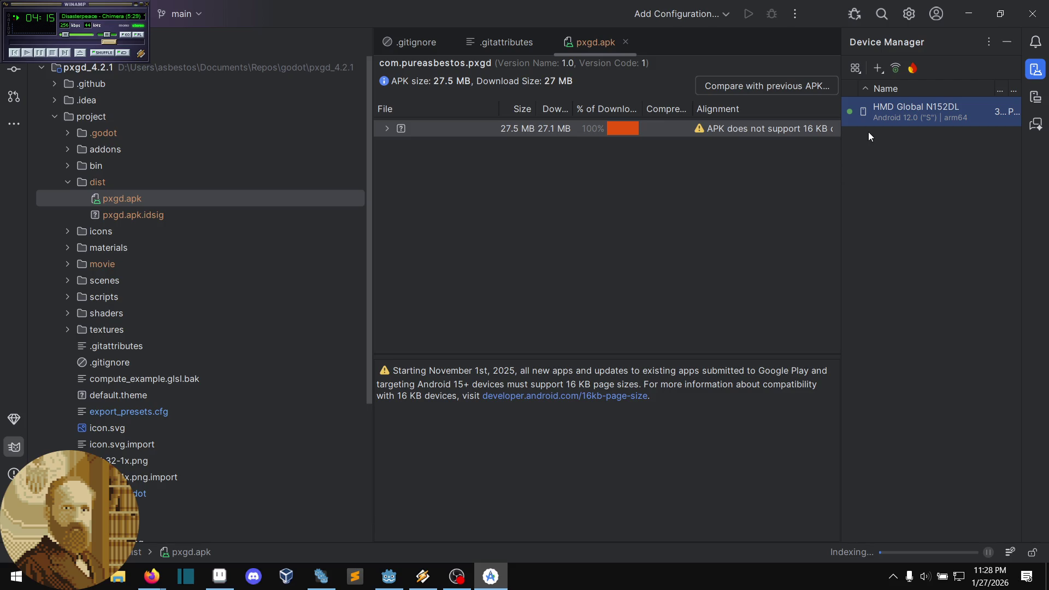
left_click(1035, 97)
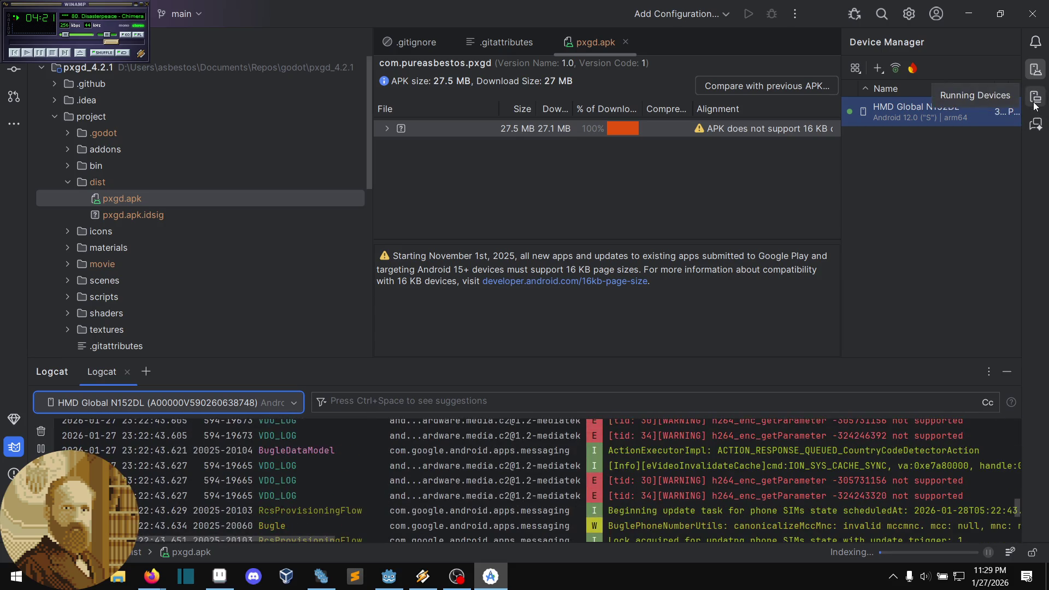
Step: Open Running Devices and start mirroring the HMD Global N152DL (API 31) phone
left_click(1034, 98)
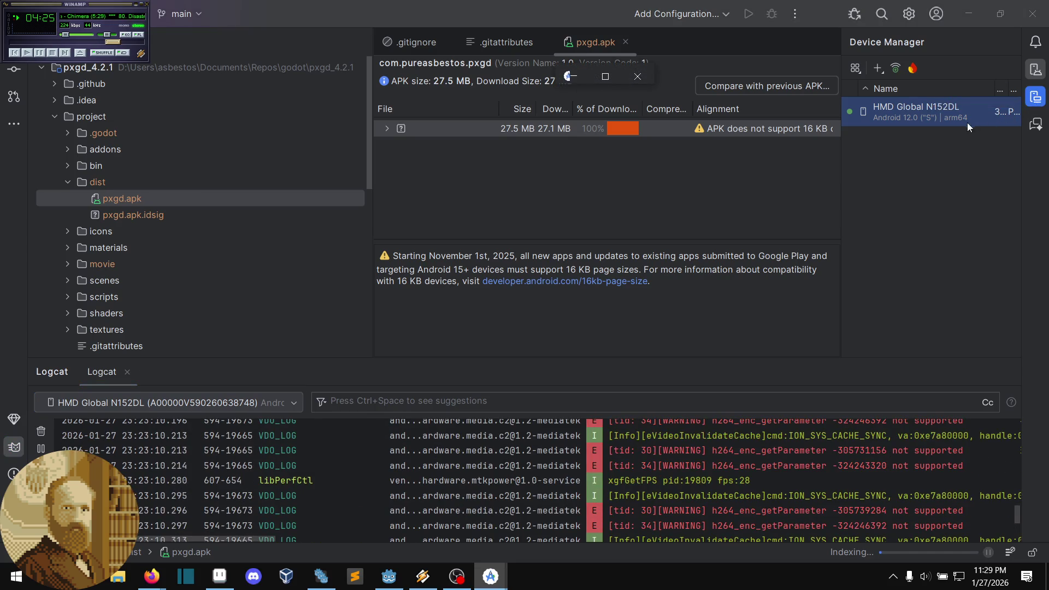
mouse_move(656, 85)
left_mouse_down()
mouse_move(665, 143)
mouse_move(778, 231)
left_mouse_up()
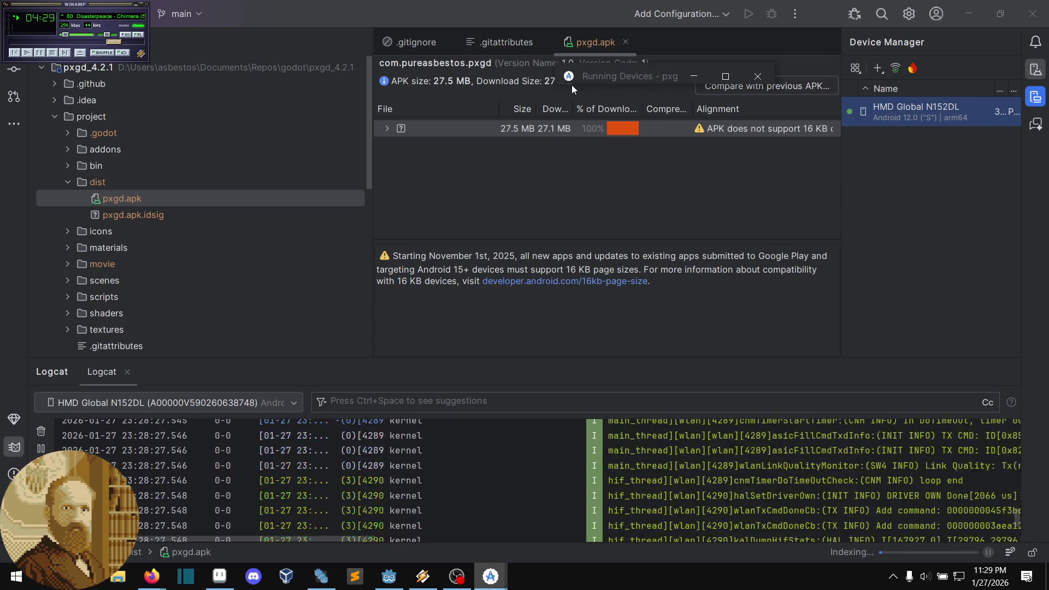
mouse_move(587, 73)
left_mouse_down()
mouse_move(532, 132)
mouse_move(472, 147)
left_mouse_up()
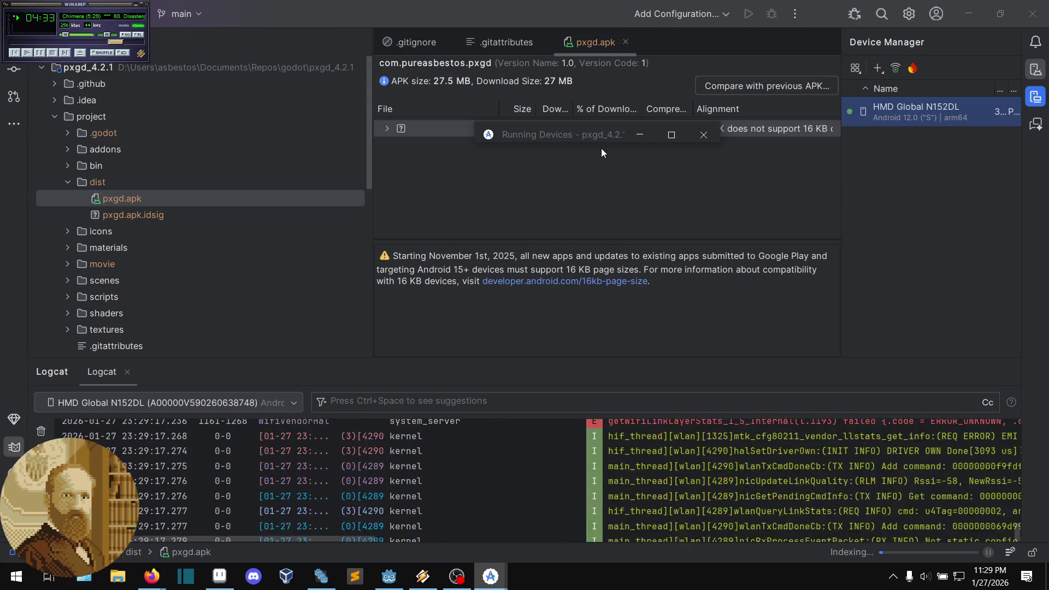
mouse_move(605, 141)
left_mouse_down()
mouse_move(599, 163)
mouse_move(615, 54)
mouse_move(623, 169)
mouse_move(615, 89)
mouse_move(571, 70)
mouse_move(579, 182)
mouse_move(585, 94)
mouse_move(574, 99)
left_mouse_up()
left_click(569, 117)
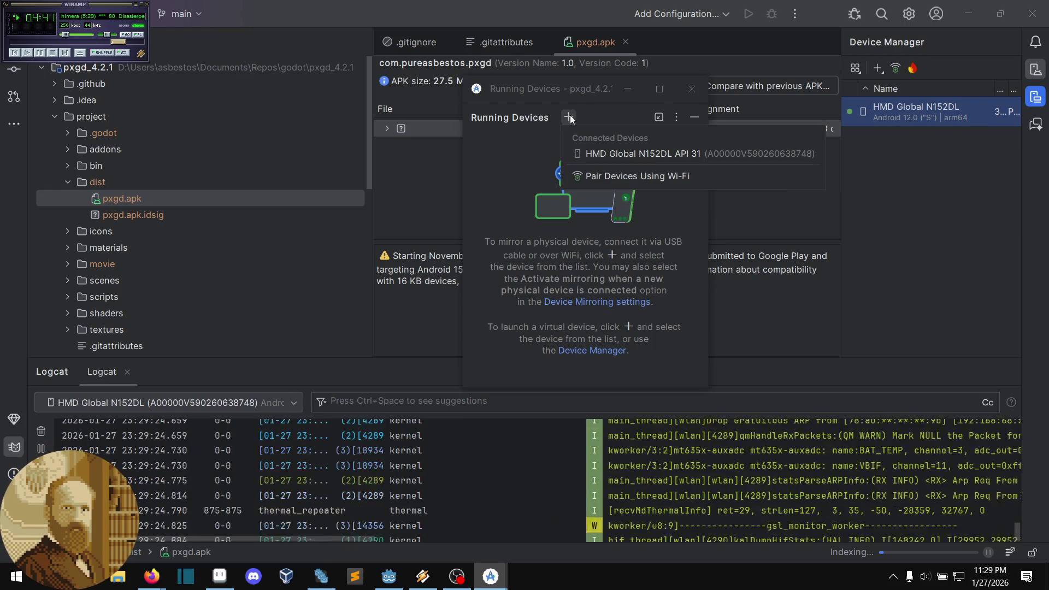
left_click(612, 152)
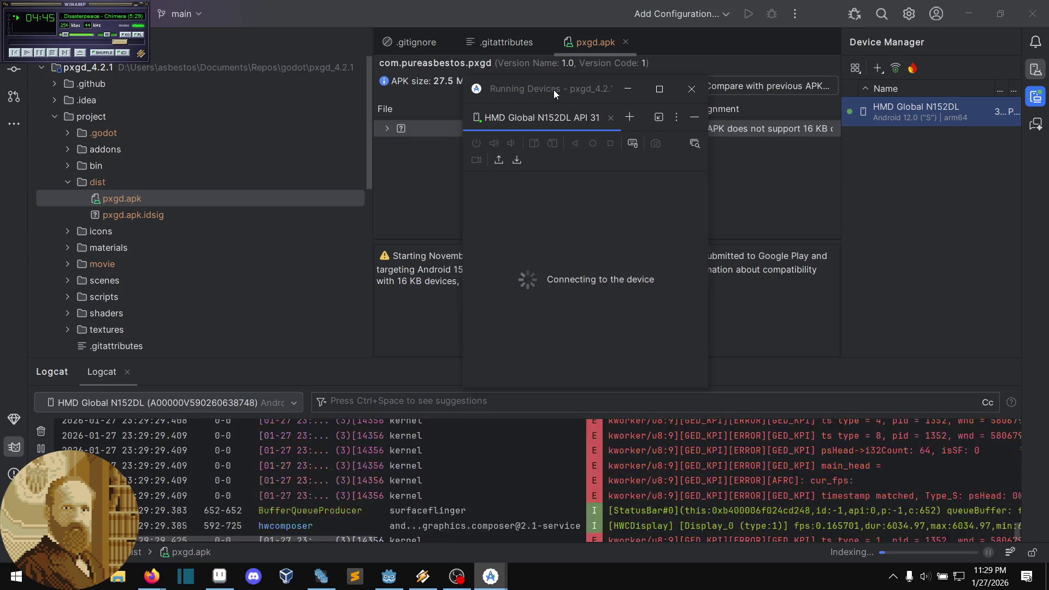
Step: Resize the mirror window and launch the pxgd sprite editor on the phone
left_click_drag(553, 90, 670, 70)
left_click_drag(716, 366, 685, 524)
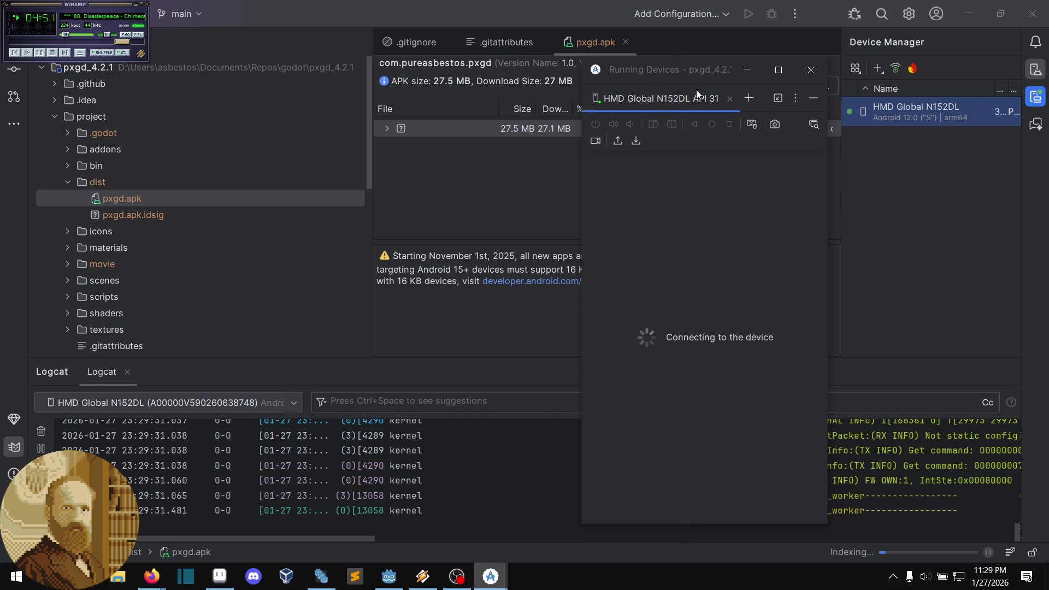
left_click_drag(690, 70, 624, 57)
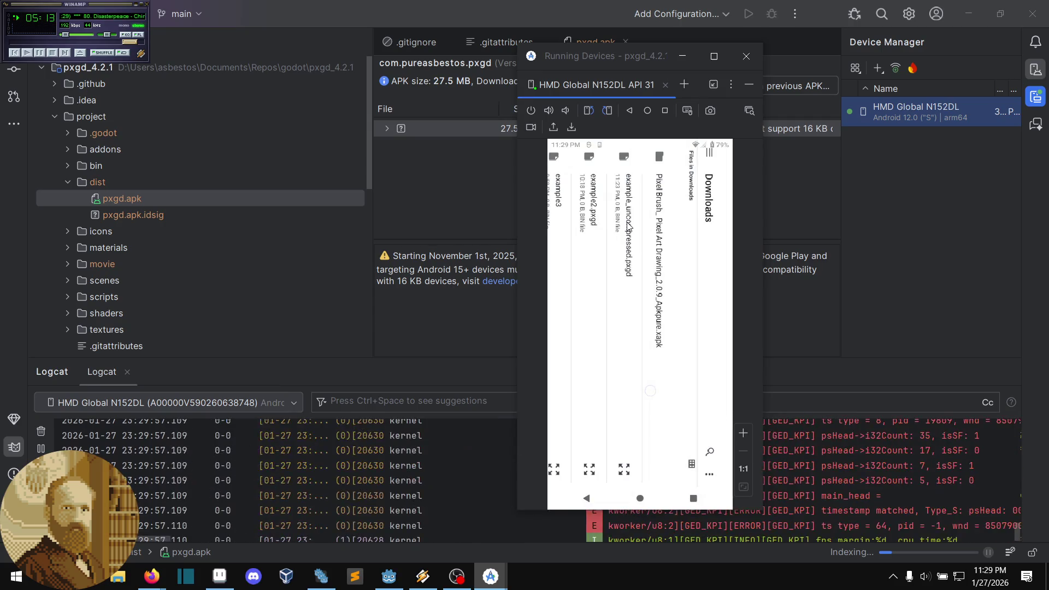
left_click(628, 226)
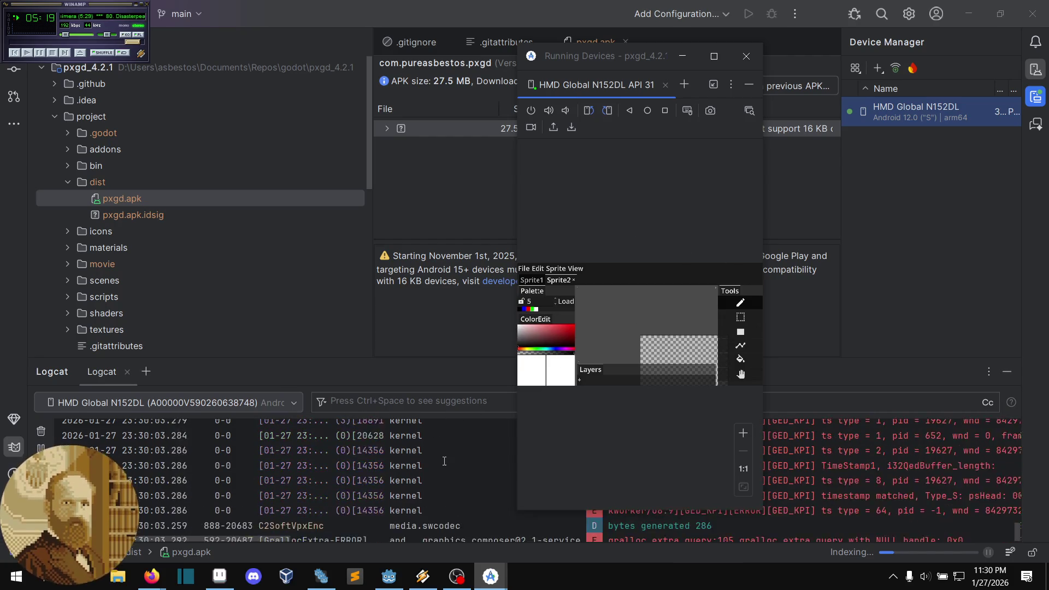
left_click(442, 463)
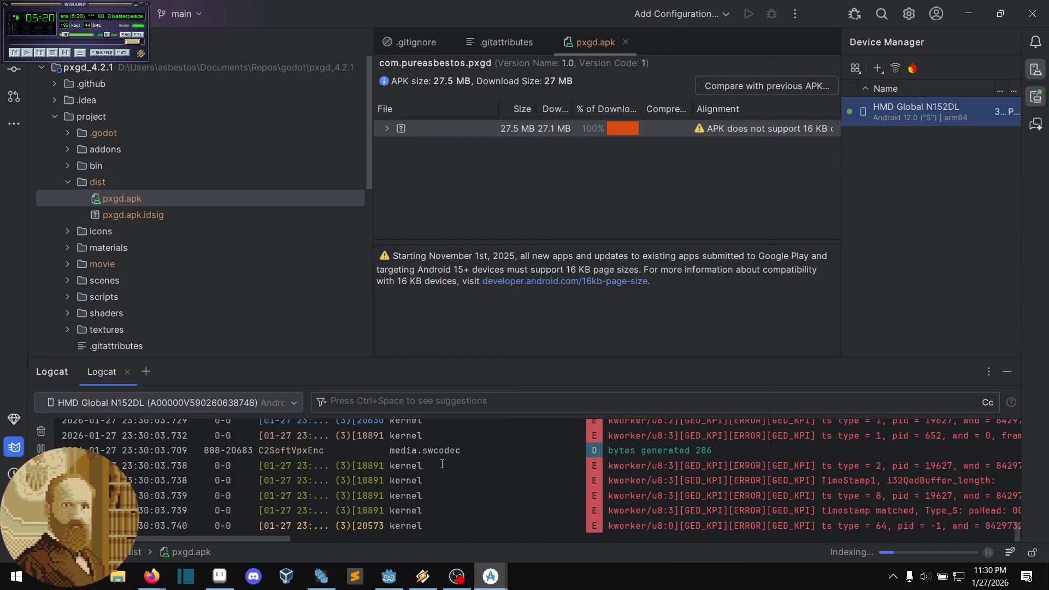
Step: Focus the Logcat filter field and dismiss the Ctrl+Space suggestions tip
left_click(410, 401)
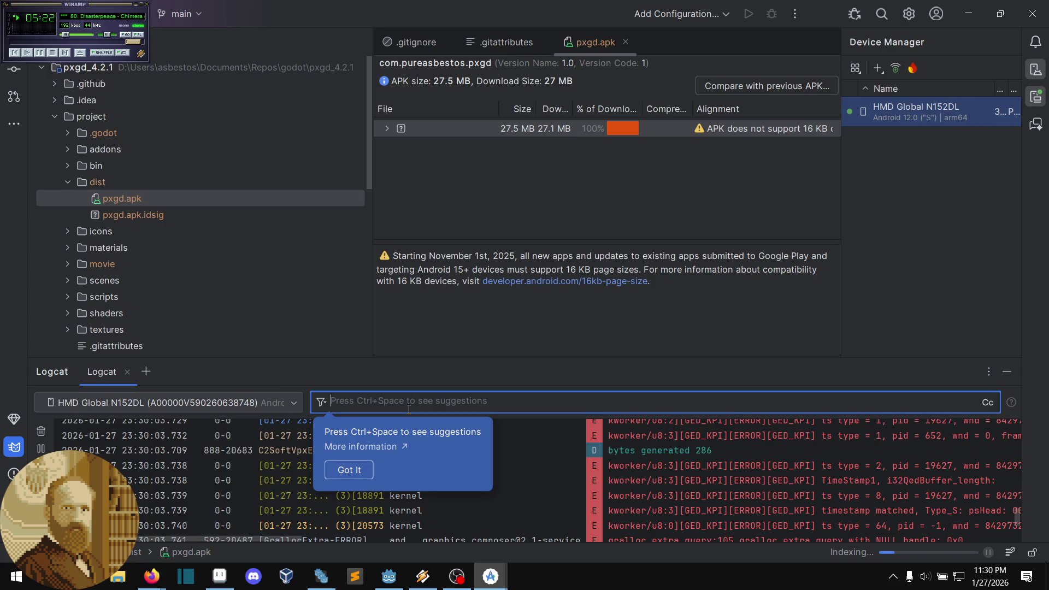
left_click(367, 471)
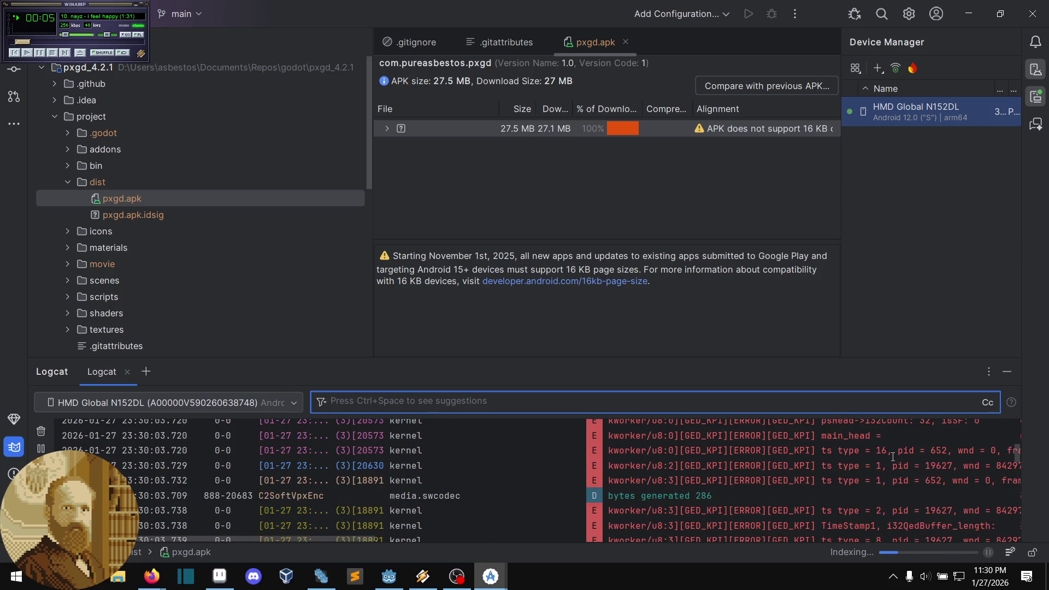
key("ctrl+space")
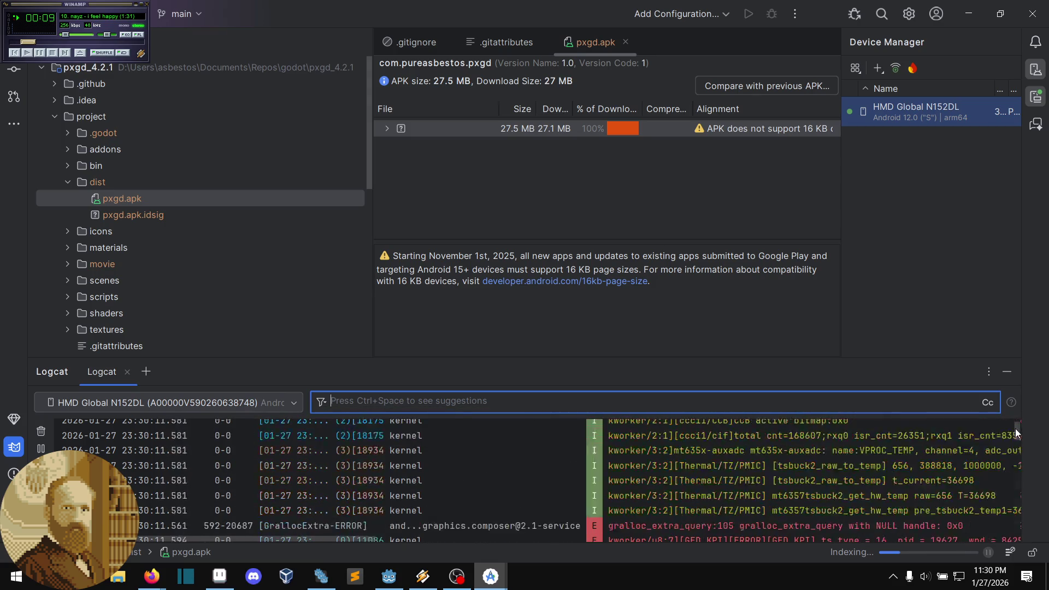
scroll(1008, 470, "down", 5)
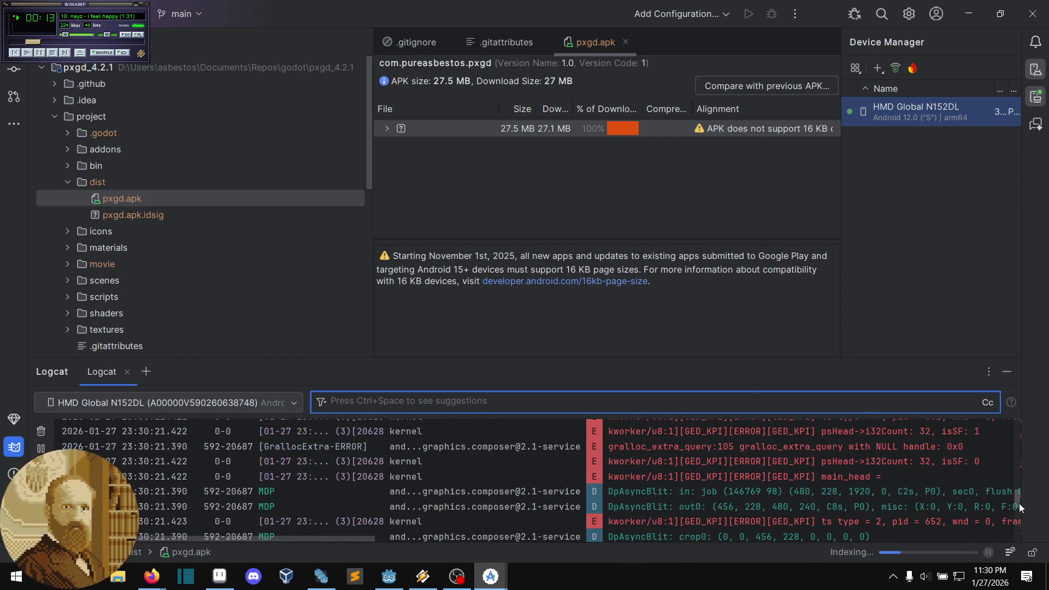
Step: Clear the Logcat output and erase the filter text, leaving the log unfiltered
key("ctrl+l")
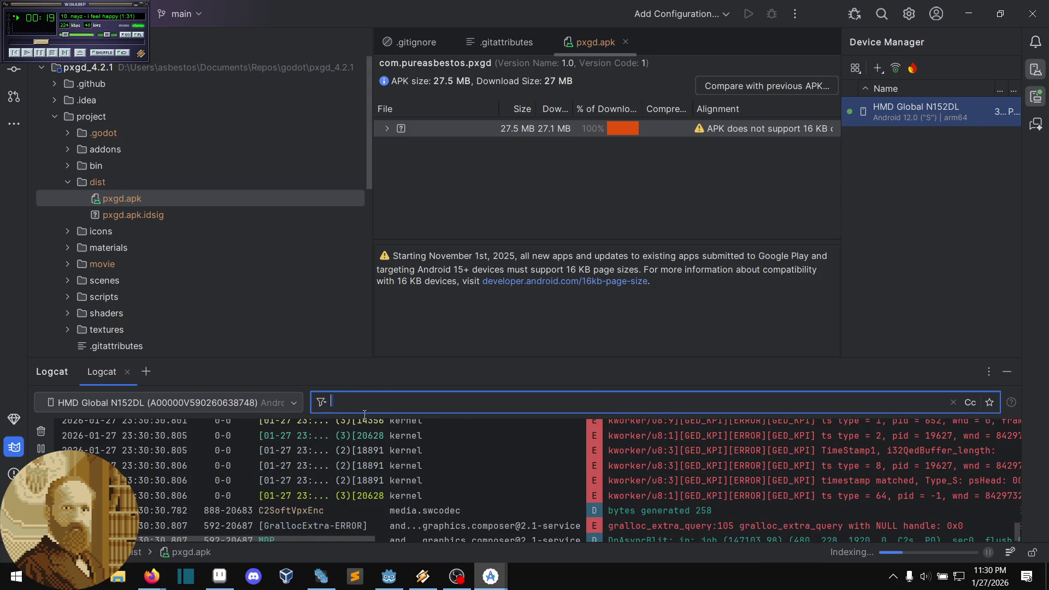
key("BackSpace")
left_click(318, 406)
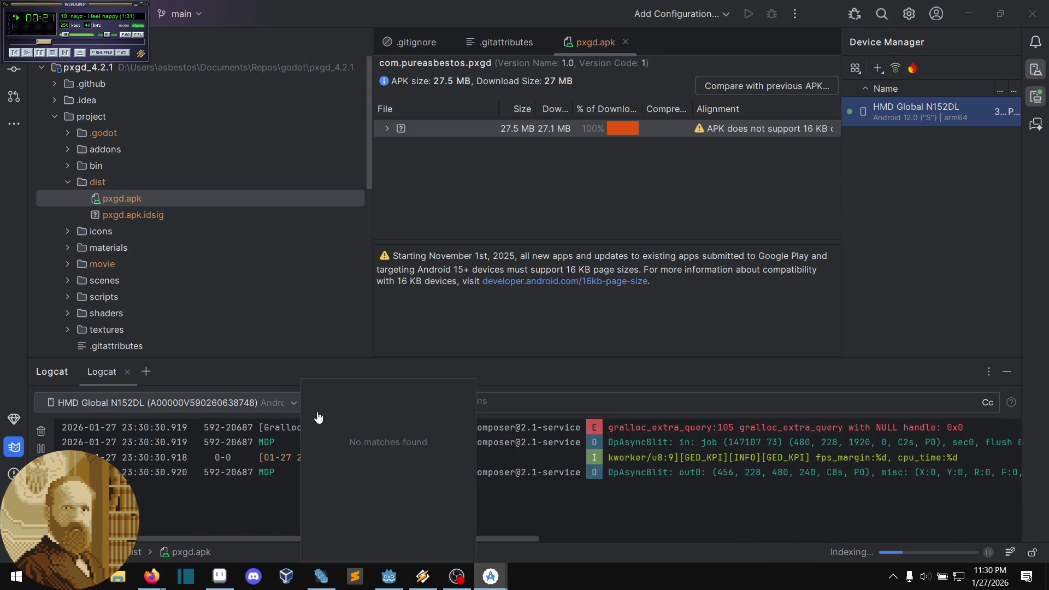
left_click(531, 448)
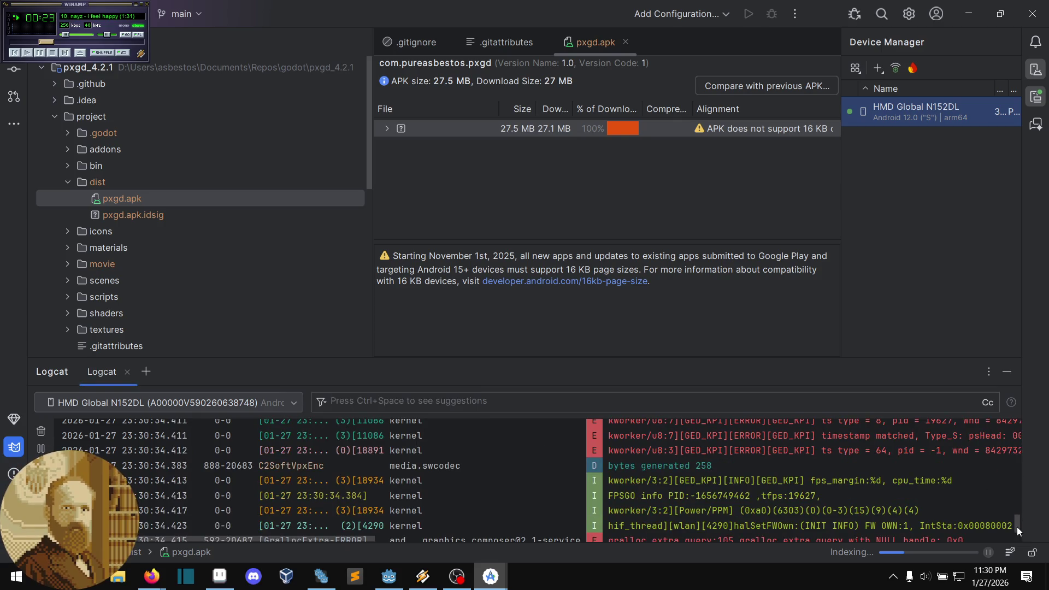
mouse_move(1019, 523)
left_mouse_down()
mouse_move(1013, 456)
mouse_move(1023, 428)
left_mouse_up()
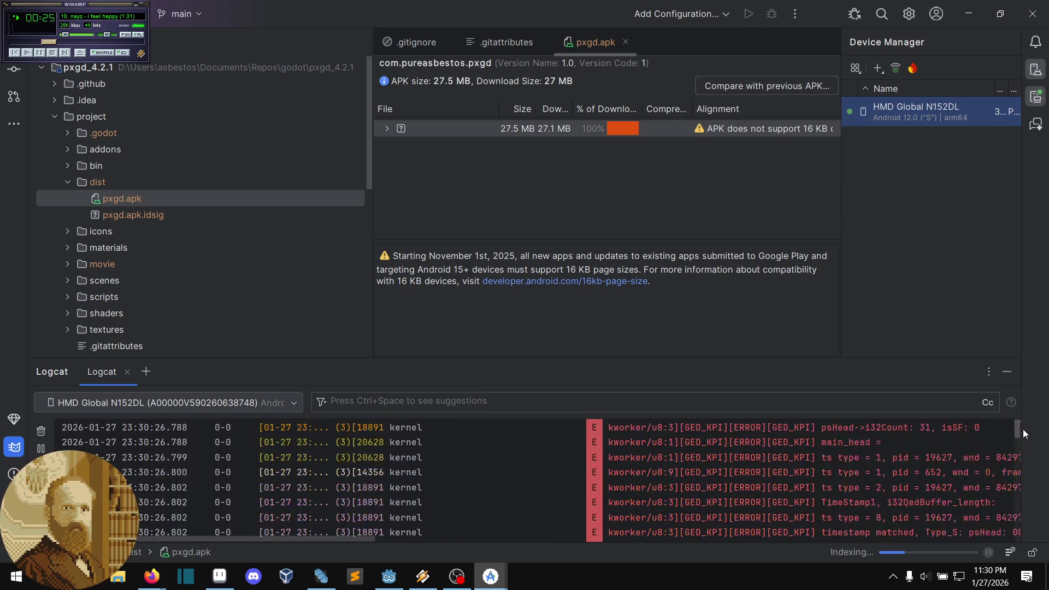
scroll(1017, 459, "down", 15)
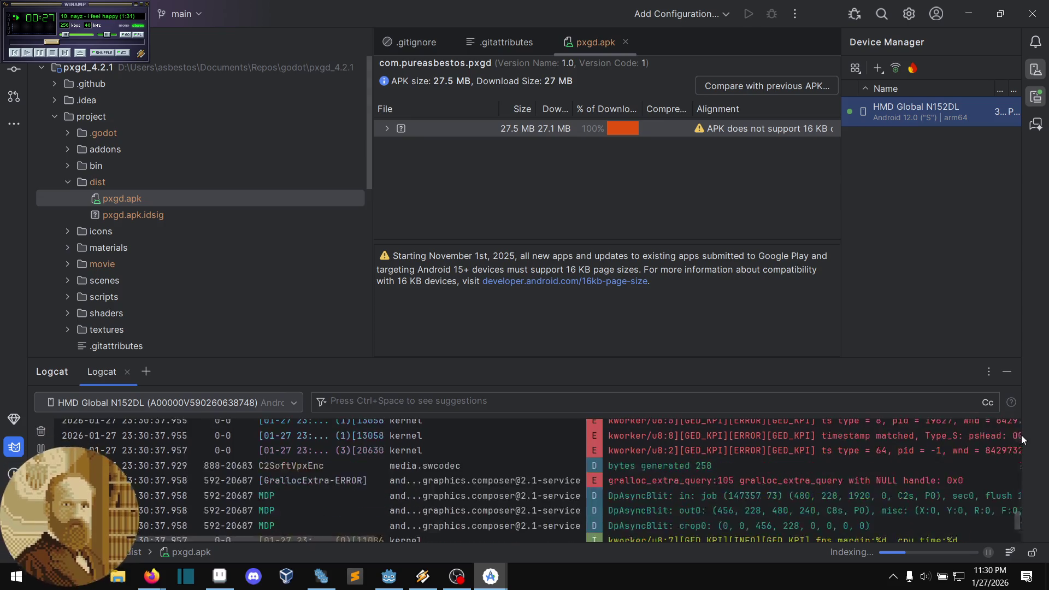
left_click_drag(1021, 529, 1005, 443)
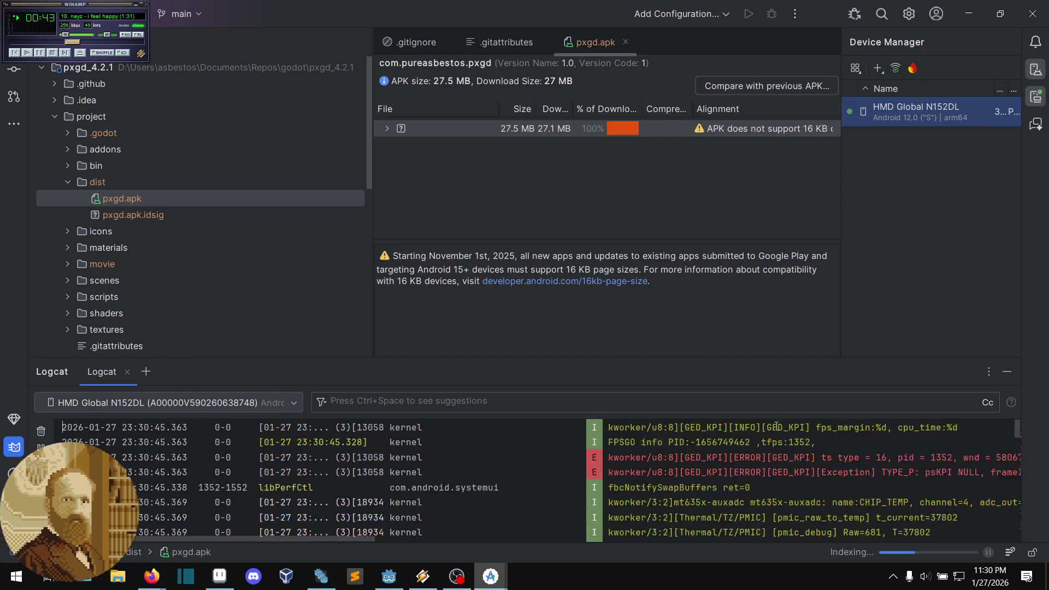
left_click(554, 403)
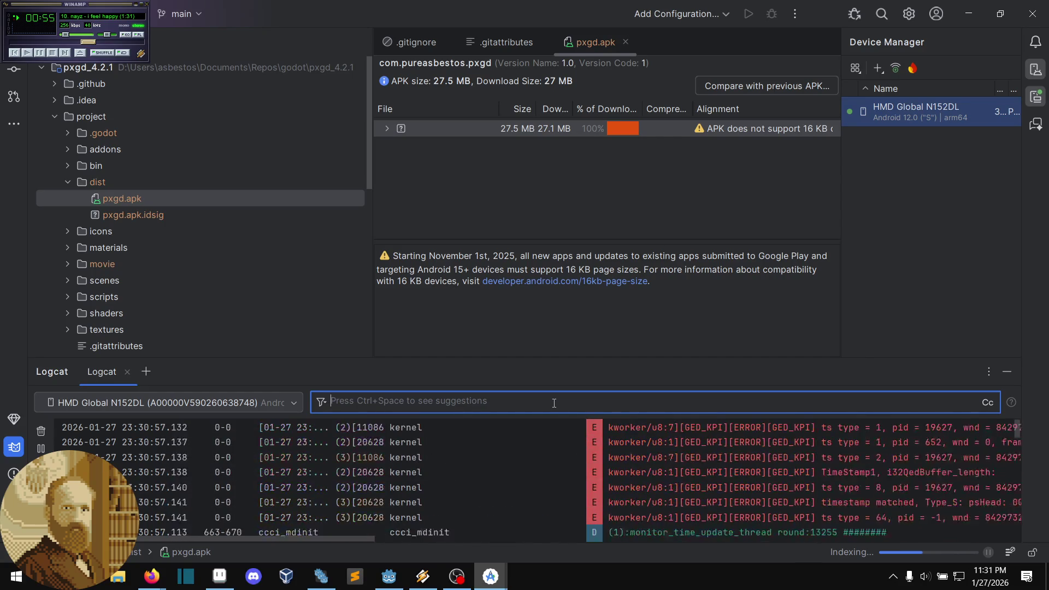
Step: Filter Logcat to 'pxgd' and clear old lines to catch fresh godot RGBAFloat warnings
type("pxg")
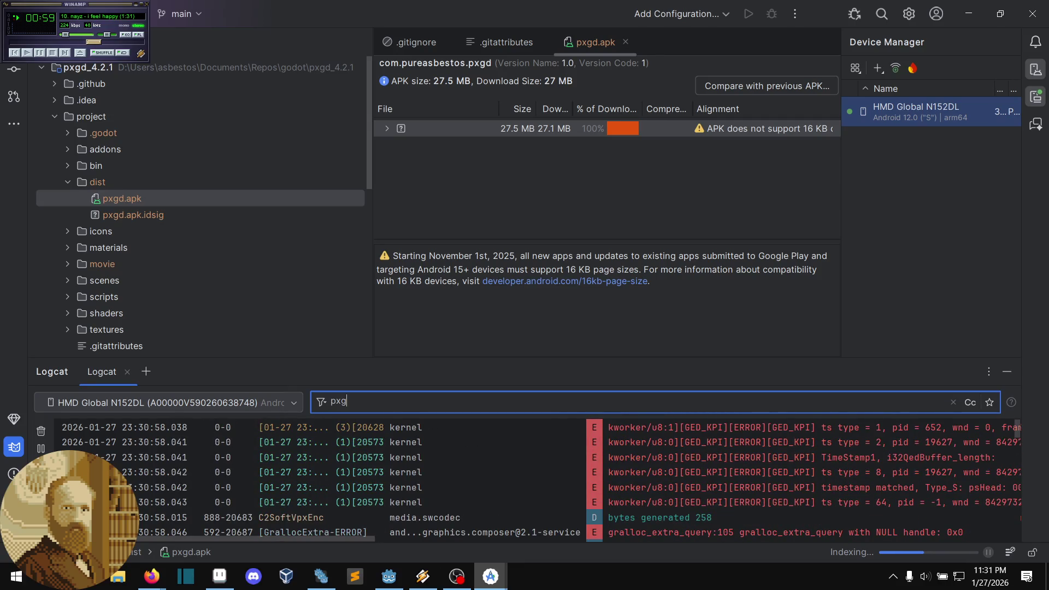
key("BackSpace")
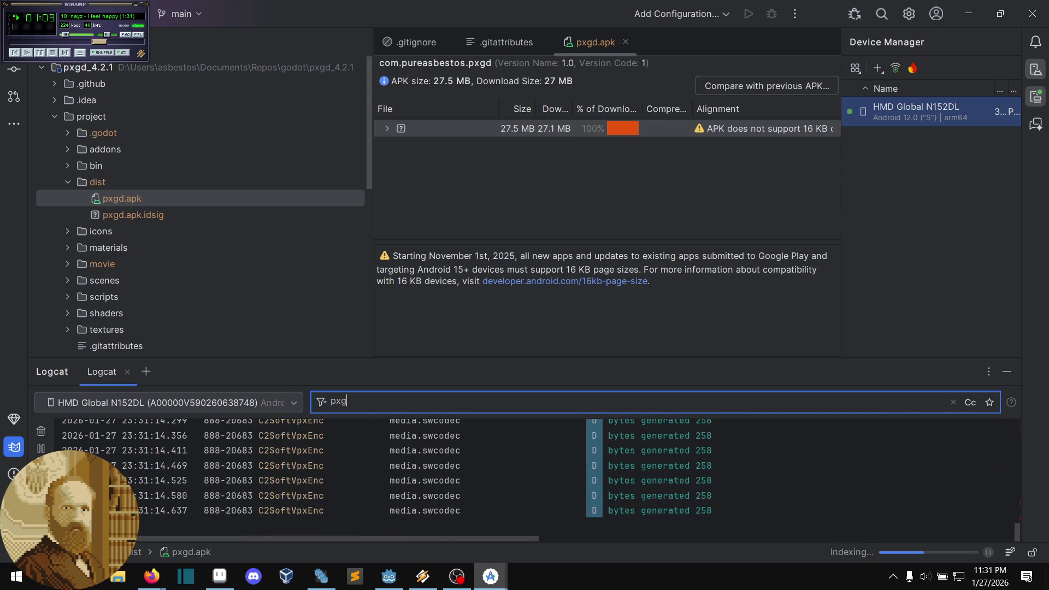
type("d")
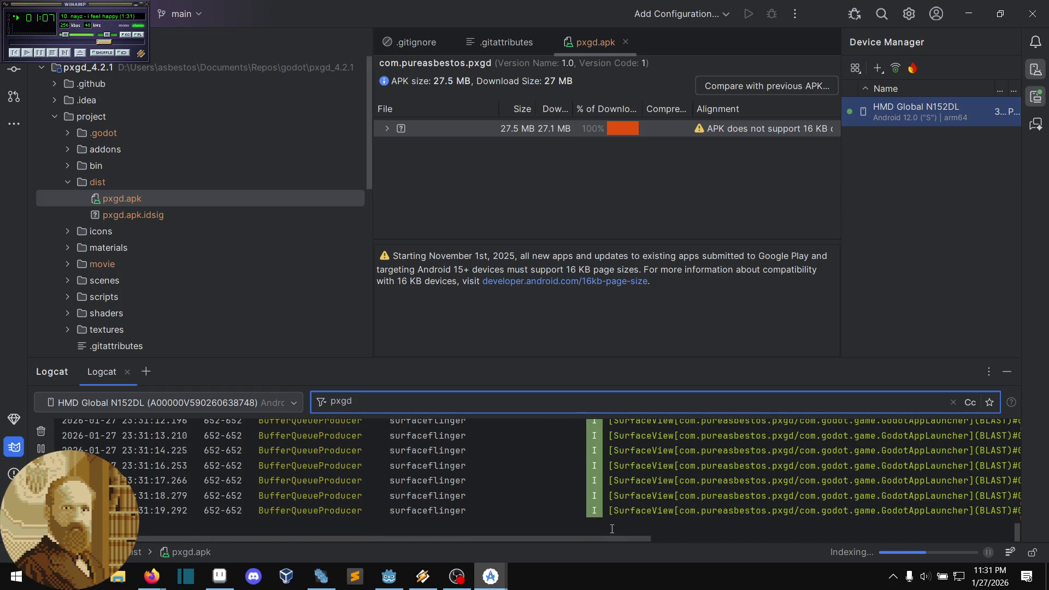
scroll(557, 476, "up", 4)
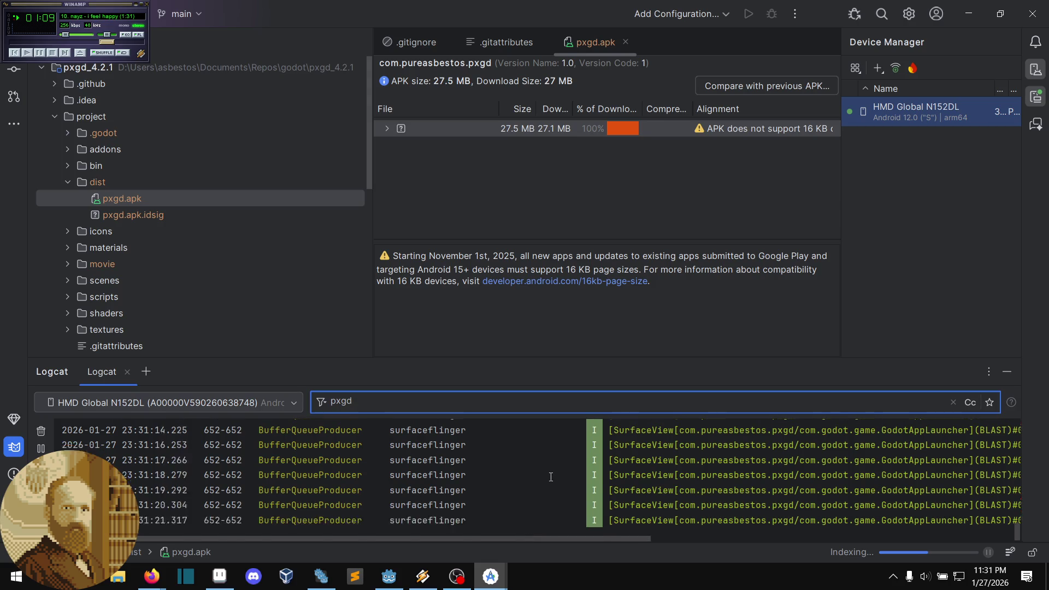
scroll(557, 476, "up", 5)
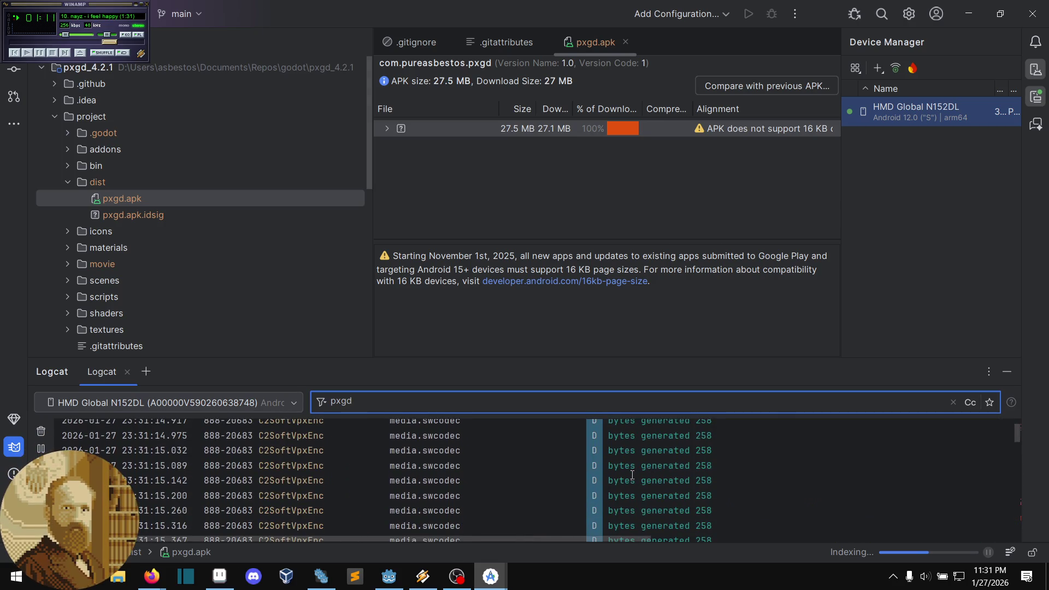
scroll(632, 475, "down", 10)
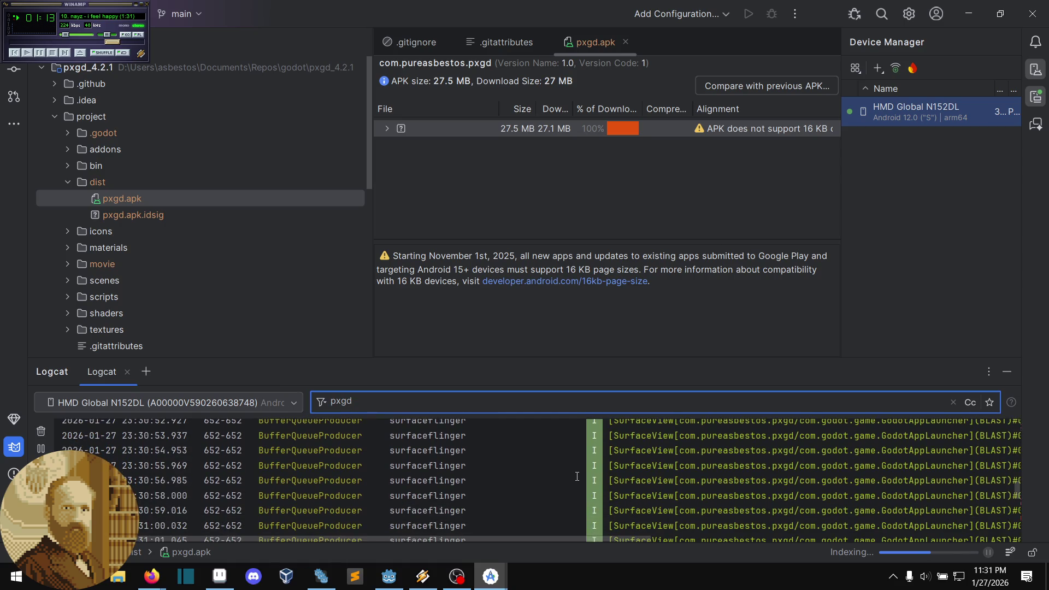
left_click_drag(581, 538, 931, 560)
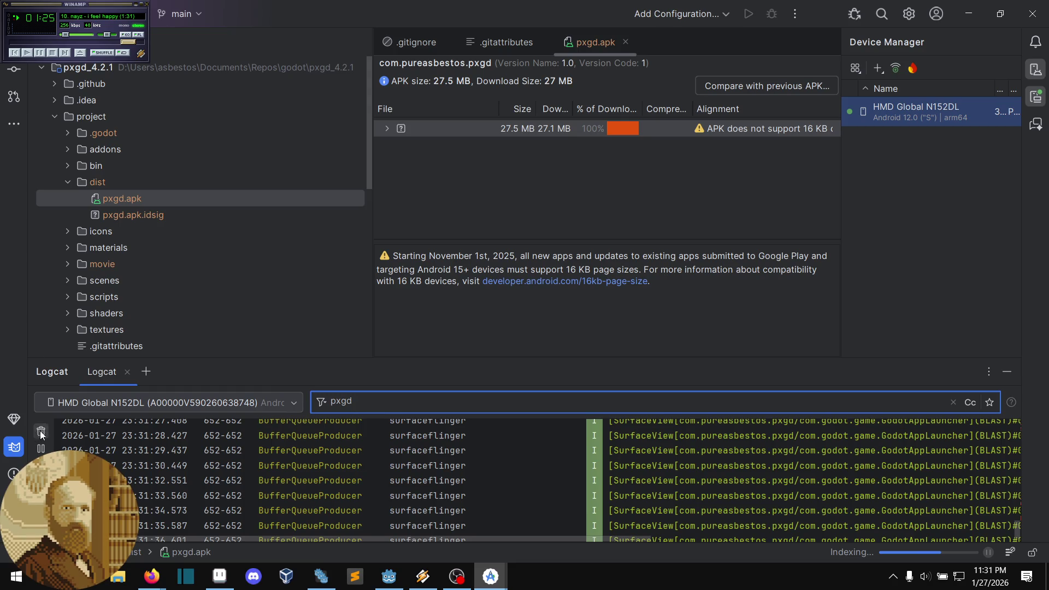
key("ctrl+l")
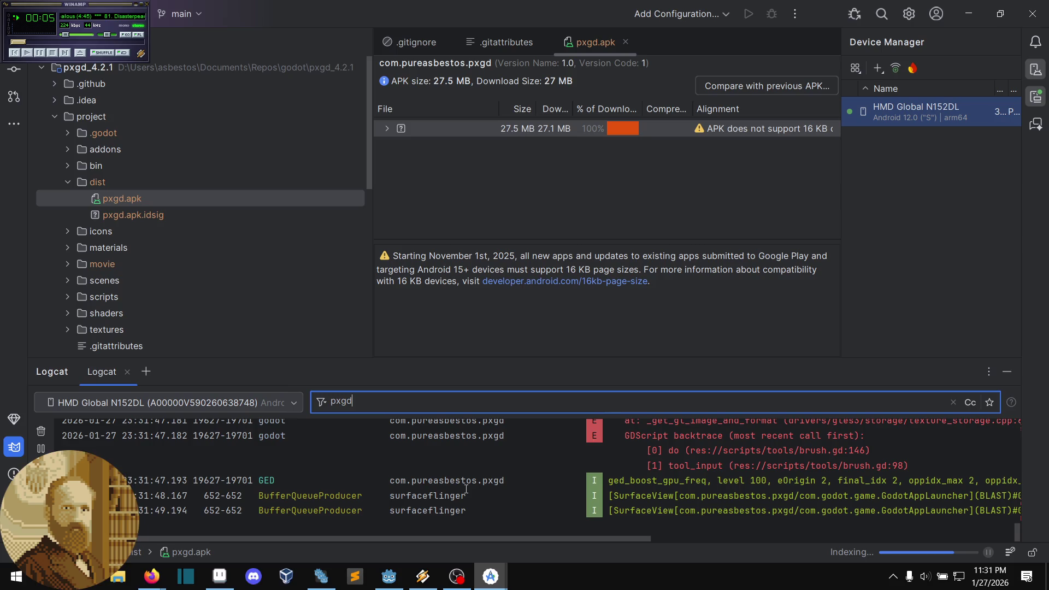
Step: Scroll up and down through the pxgd-filtered Logcat entries
scroll(508, 495, "up", 3)
scroll(510, 497, "right", 5)
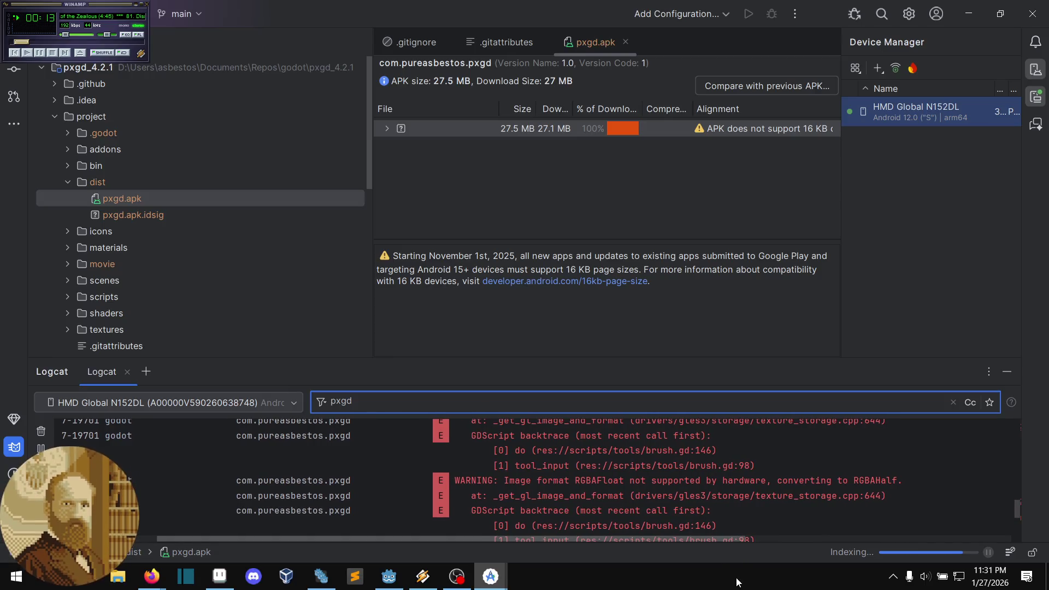
scroll(707, 488, "up", 1)
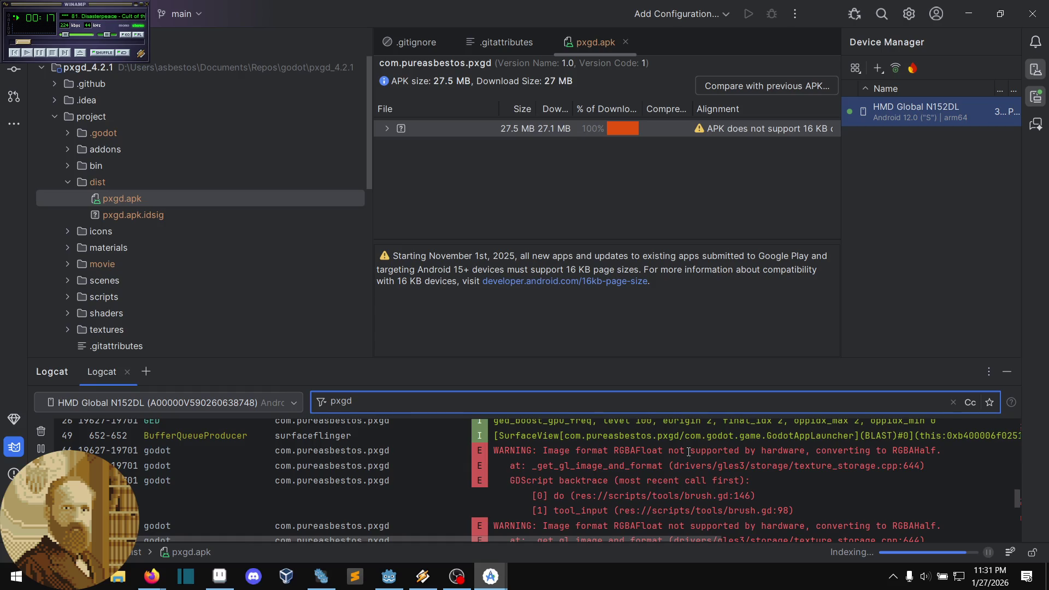
scroll(699, 448, "down", 2)
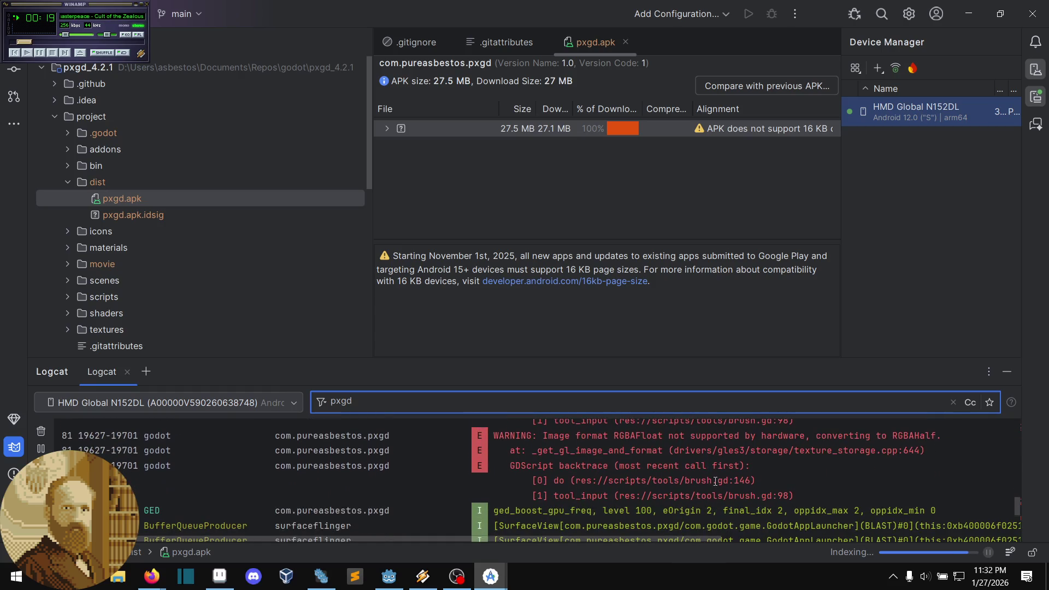
left_click_drag(630, 540, 530, 535)
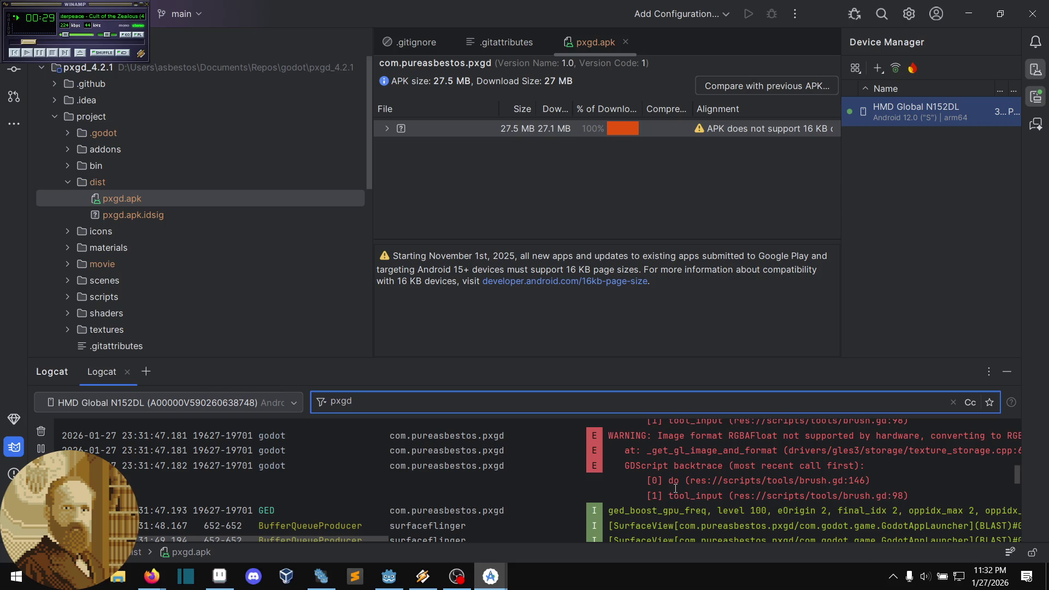
scroll(702, 485, "down", 10)
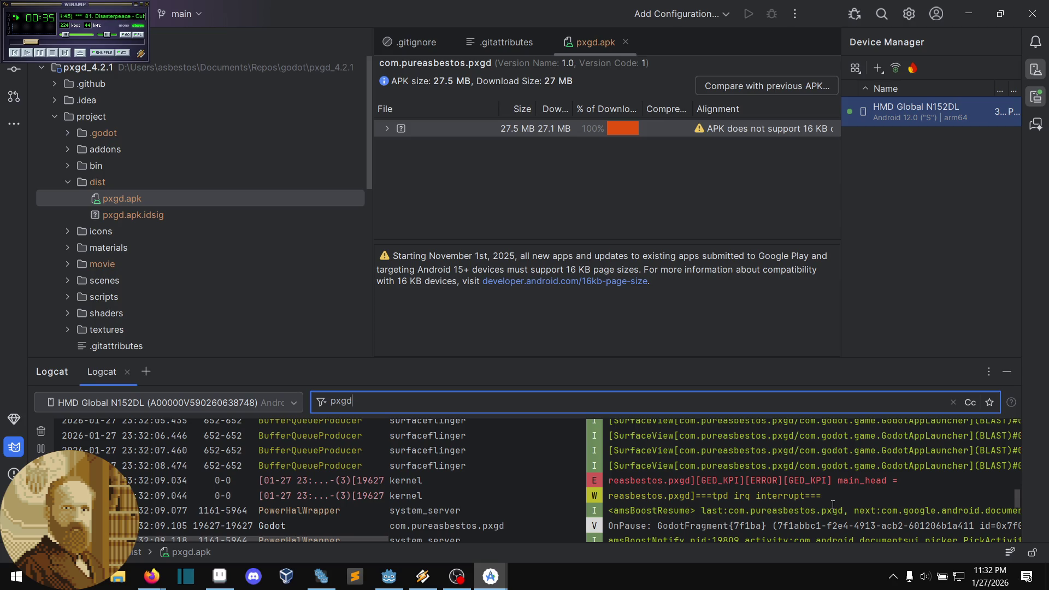
scroll(833, 503, "down", 10)
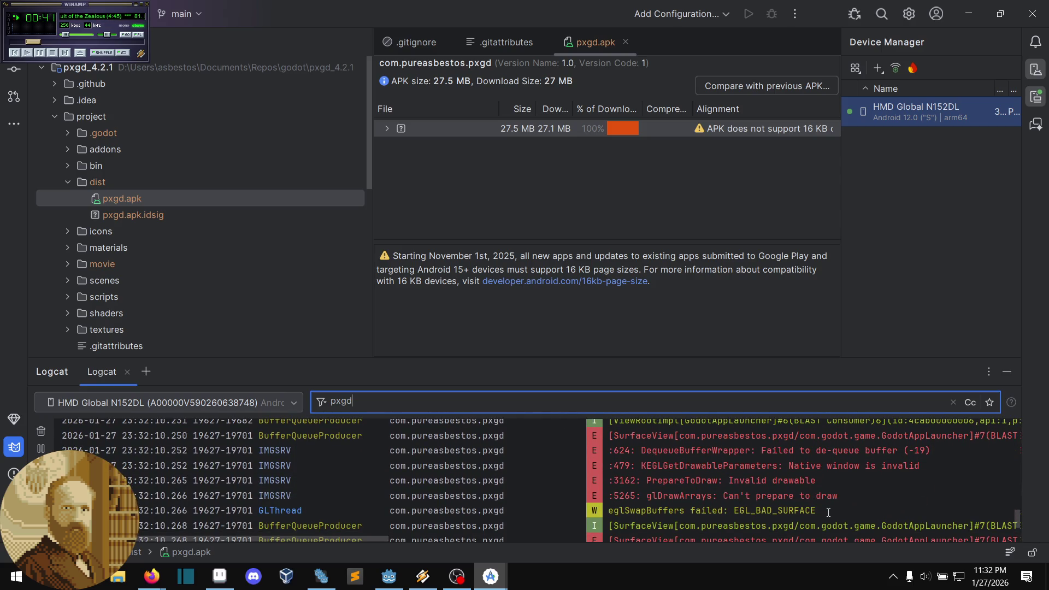
scroll(828, 510, "down", 5)
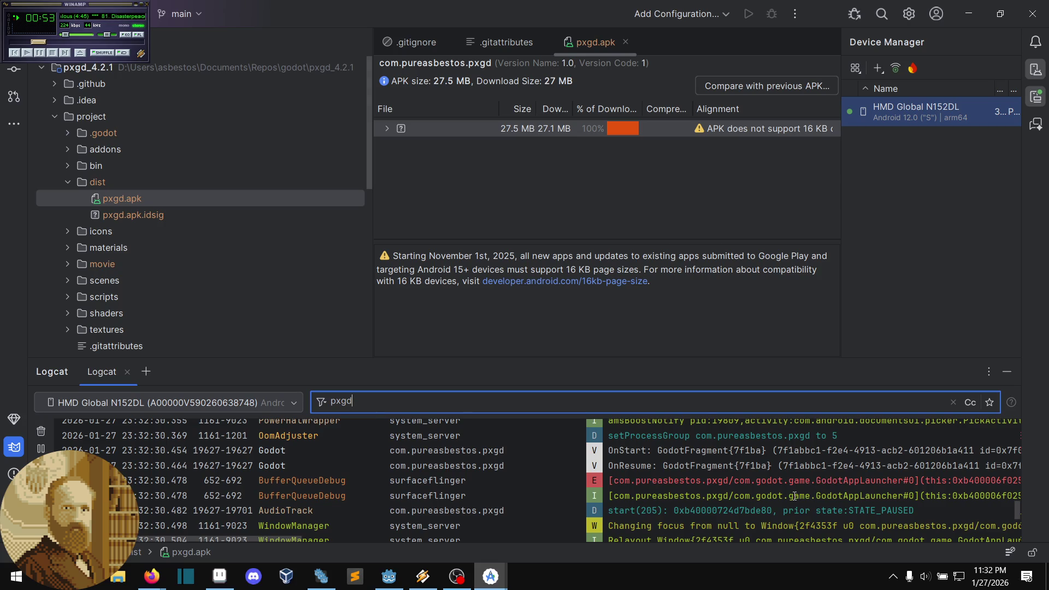
left_click_drag(738, 481, 971, 496)
left_click(960, 486)
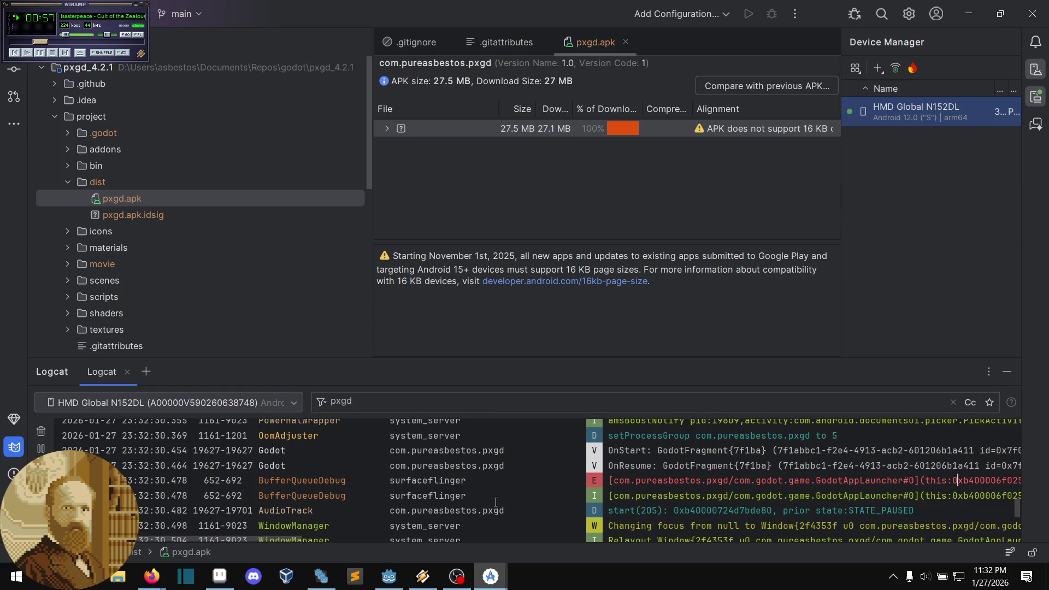
Step: Scroll the Logcat lines sideways to read the full pxgd messages
left_click_drag(262, 538, 434, 512)
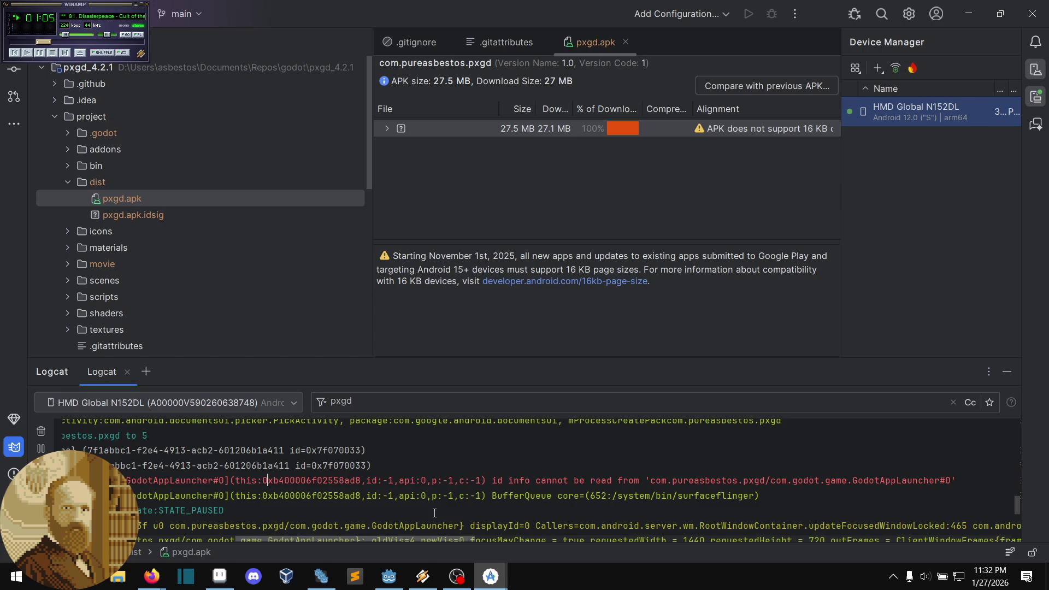
left_click_drag(434, 513, 378, 514)
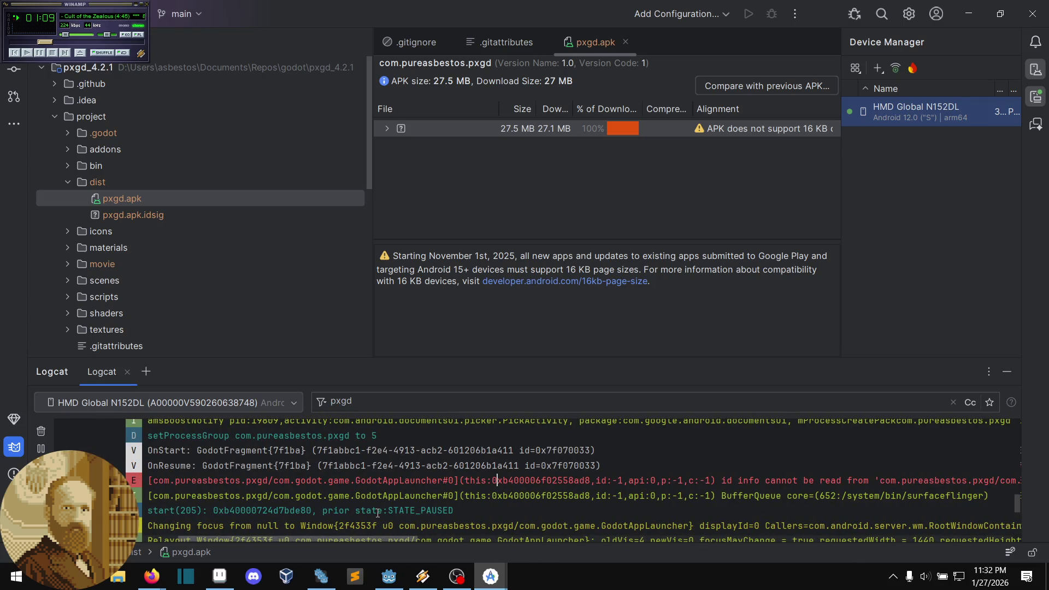
mouse_move(377, 514)
left_mouse_down()
mouse_move(443, 505)
mouse_move(434, 500)
left_mouse_up()
scroll(434, 499, "left", 10)
scroll(415, 483, "right", 6)
scroll(411, 479, "right", 3)
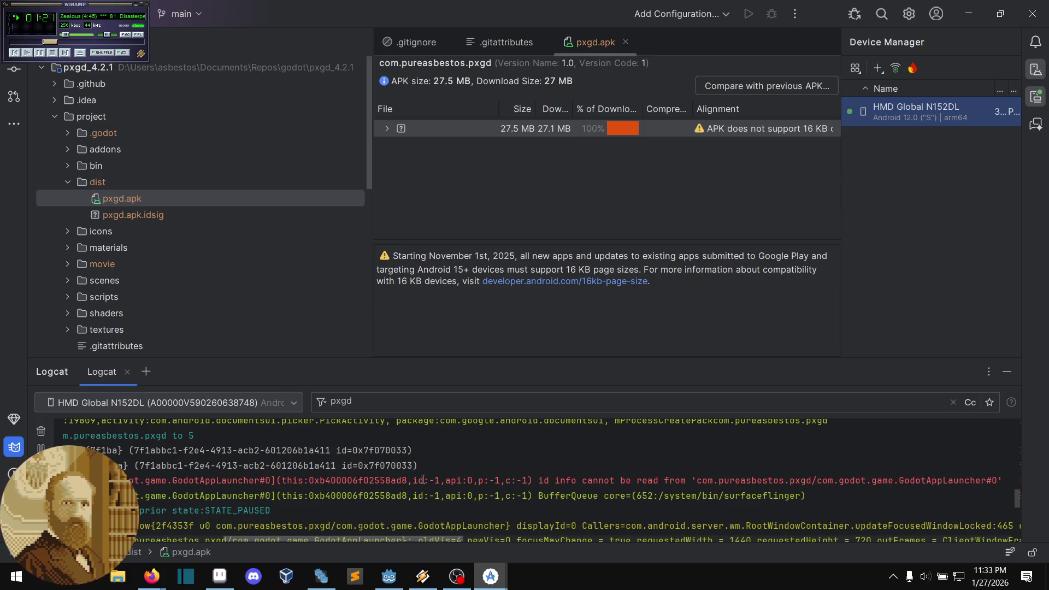
scroll(422, 479, "left", 10)
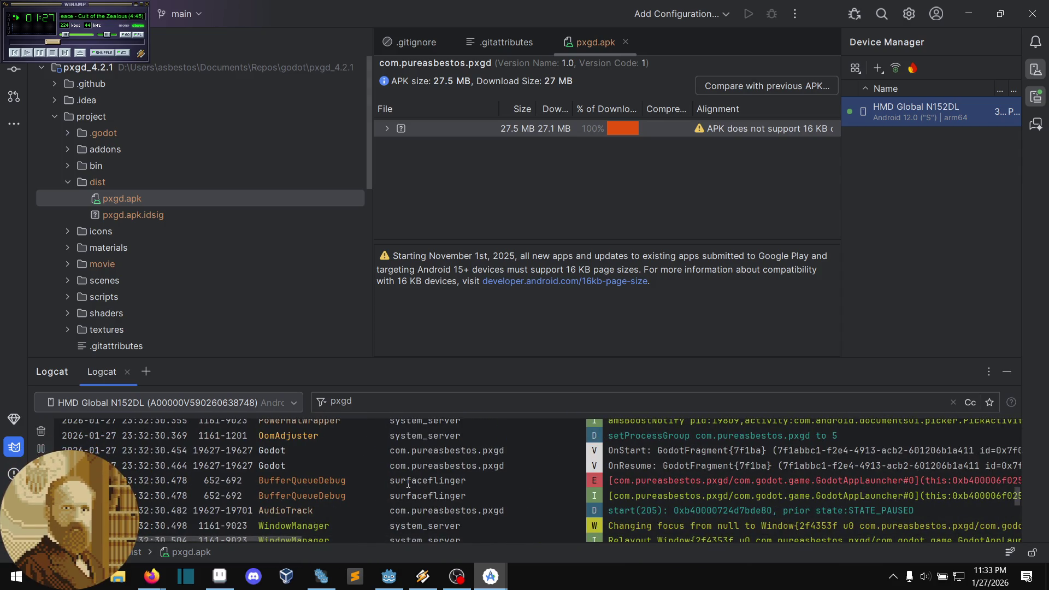
scroll(408, 484, "down", 4)
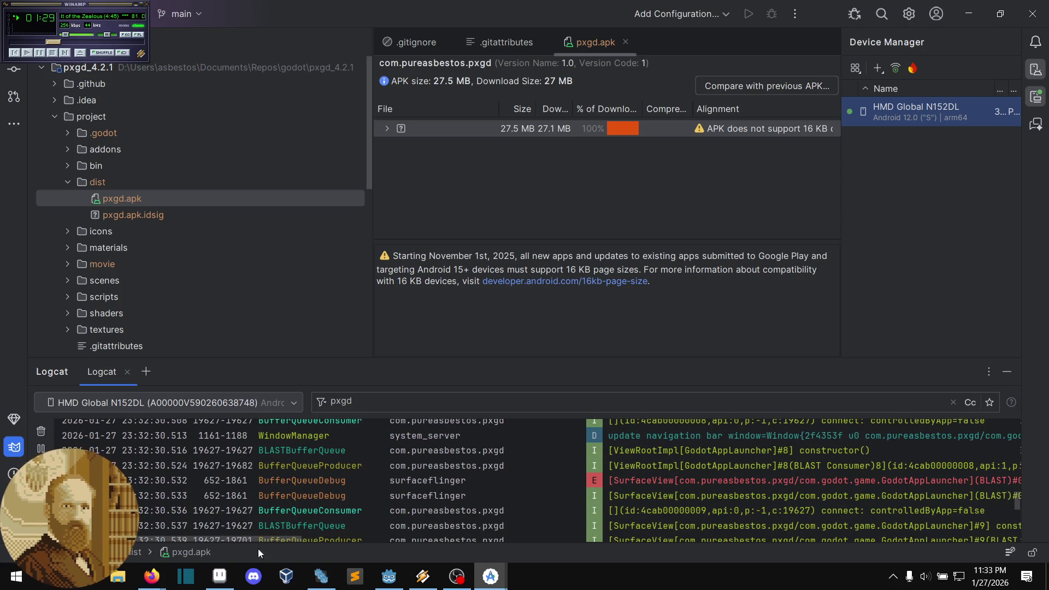
scroll(227, 535, "right", 8)
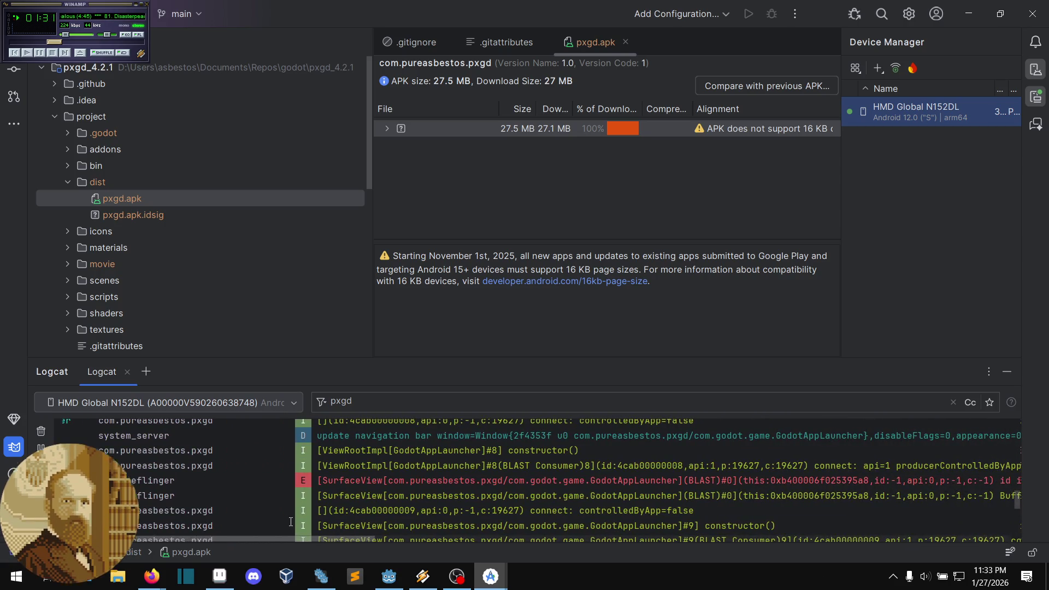
scroll(339, 520, "right", 10)
scroll(376, 520, "left", 10)
Step: Finish reviewing the log, then switch to Firefox and maximize its window
scroll(279, 523, "down", 10)
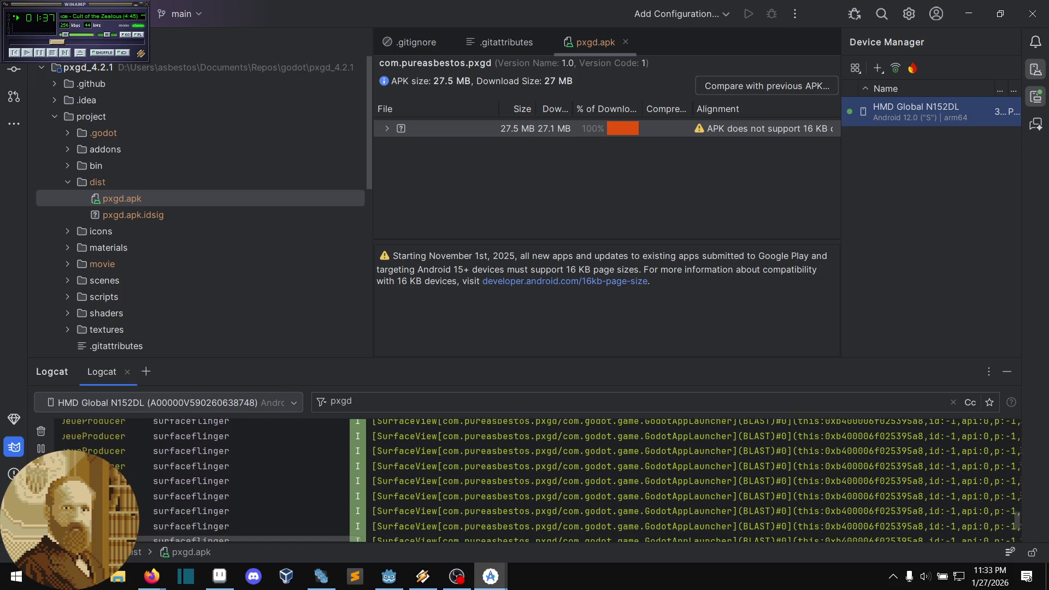
scroll(432, 538, "up", 3)
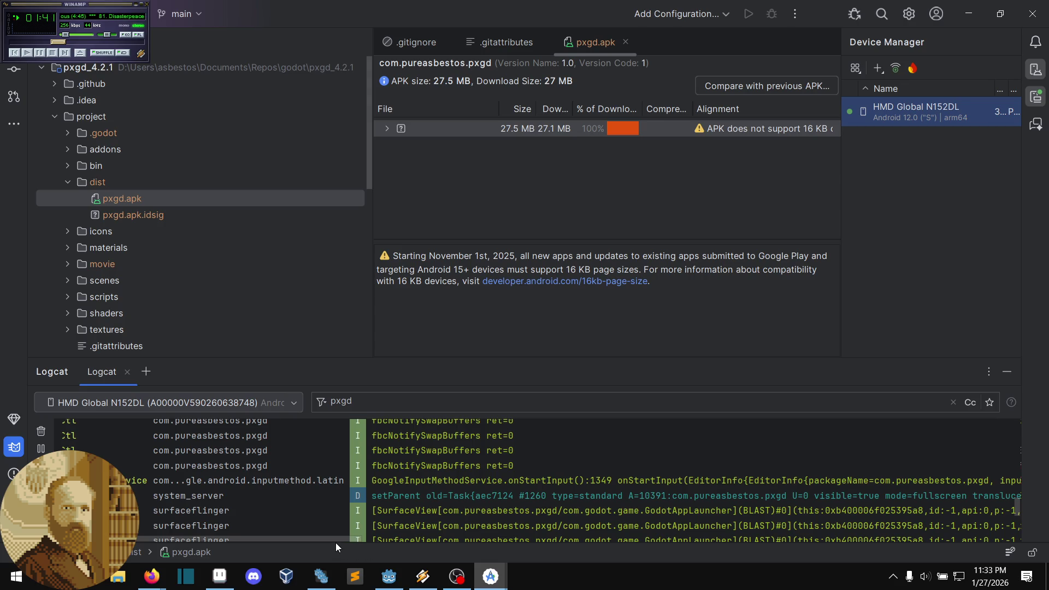
mouse_move(339, 542)
left_mouse_down()
mouse_move(292, 545)
mouse_move(592, 534)
mouse_move(393, 572)
left_mouse_up()
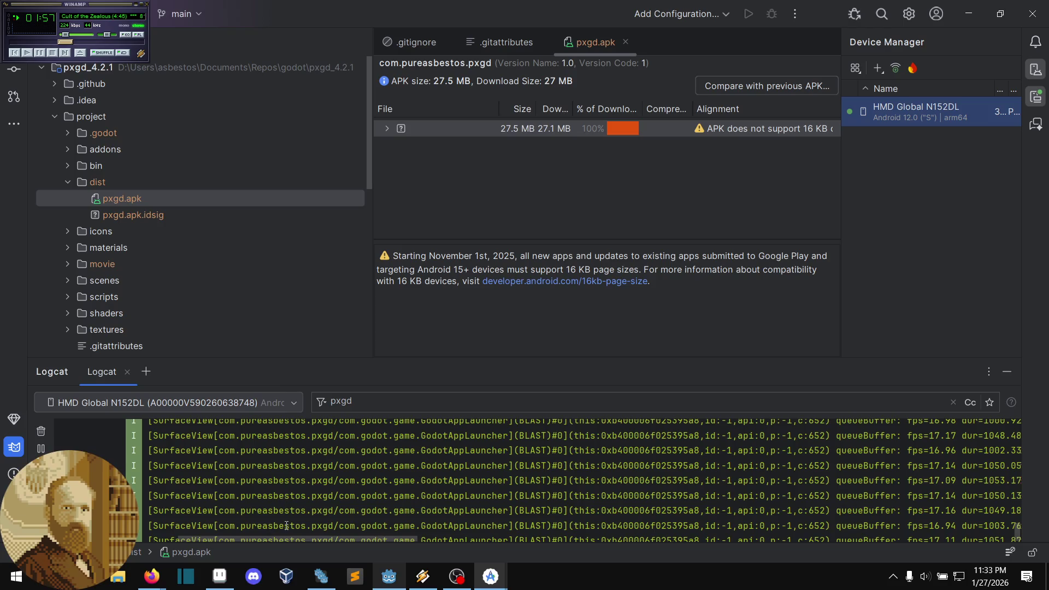
left_click_drag(303, 537, 172, 535)
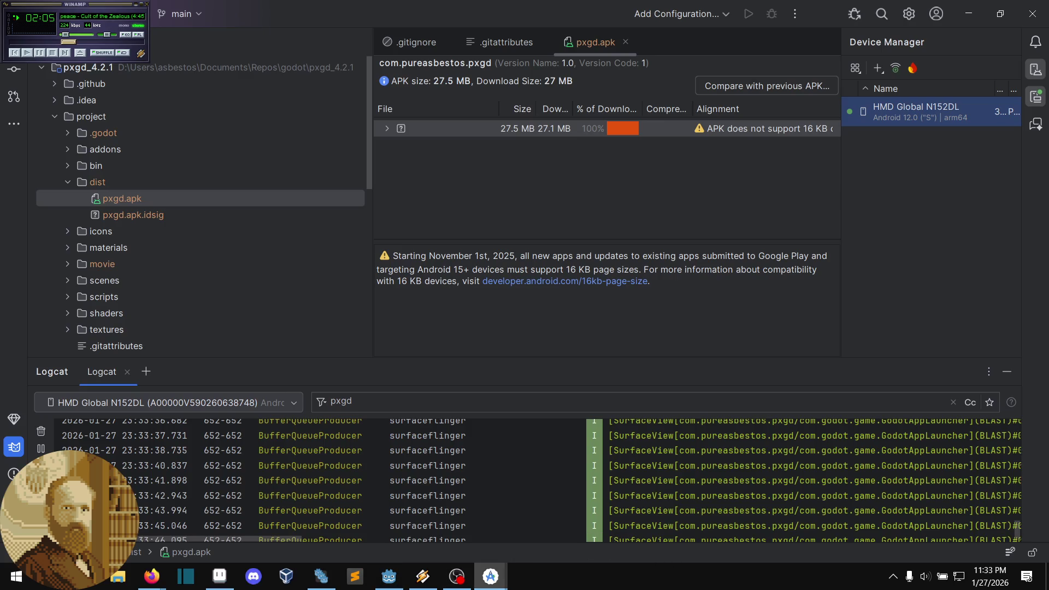
key("alt+Tab")
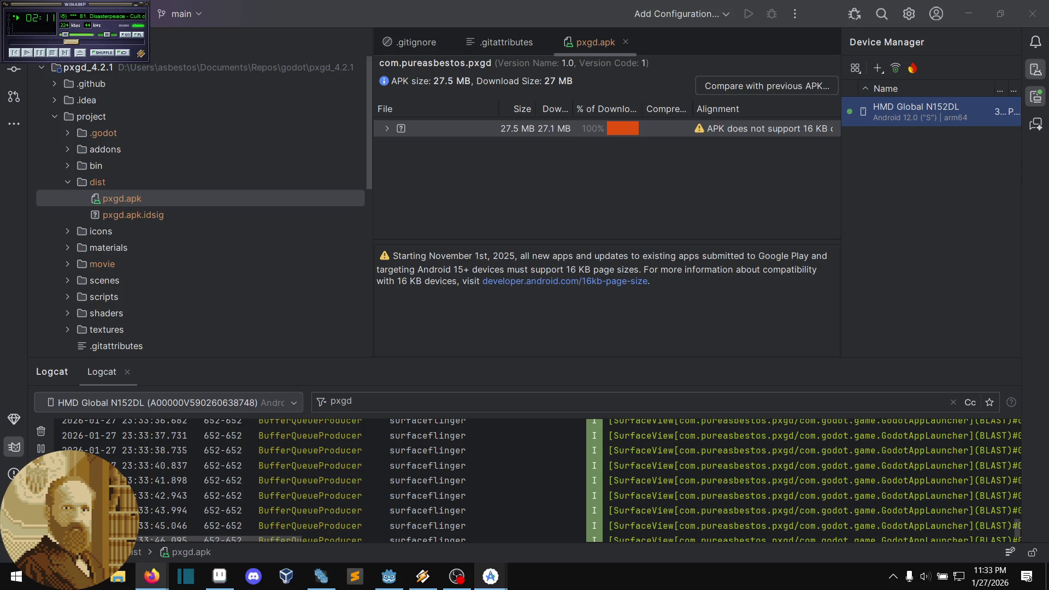
mouse_move(1018, 157)
left_mouse_down()
mouse_move(997, 150)
mouse_move(928, 168)
mouse_move(692, 3)
left_mouse_up()
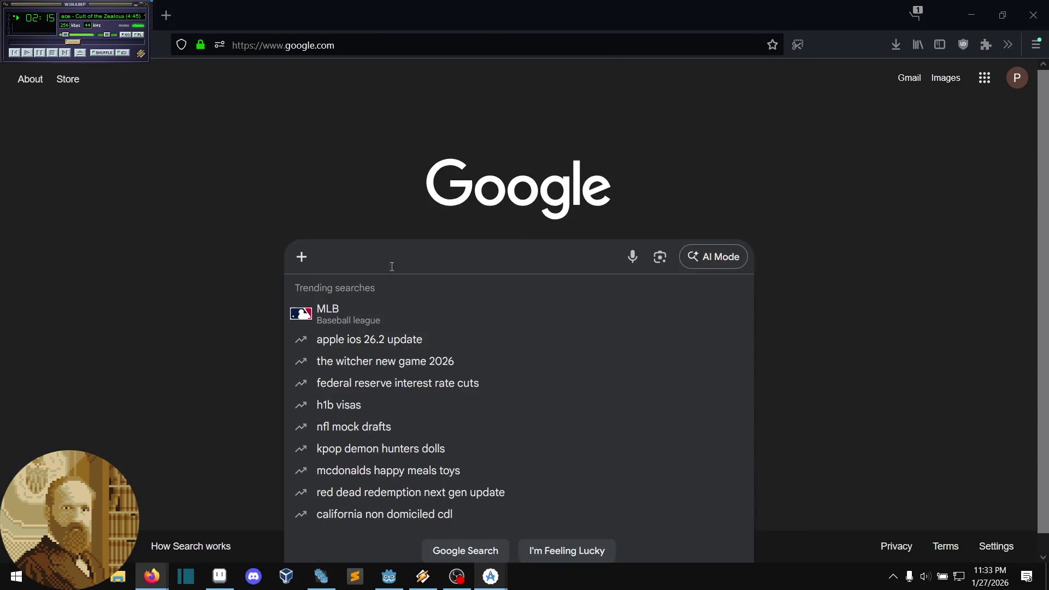
Step: Google 'how to see errors in logcat godot' and open the r/godot Reddit result in a new tab
type("h")
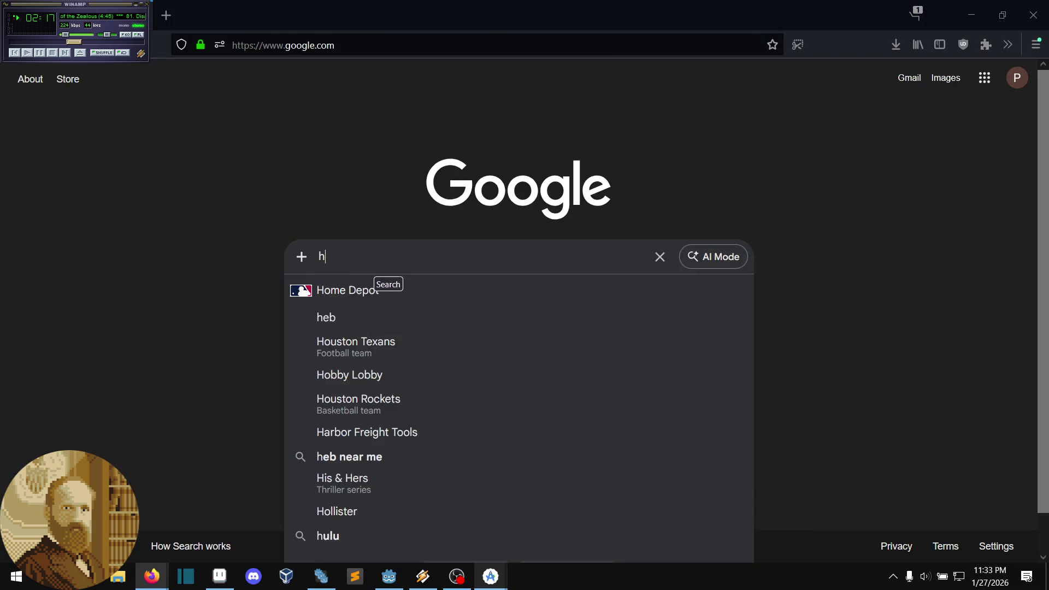
type("ow to see errors in")
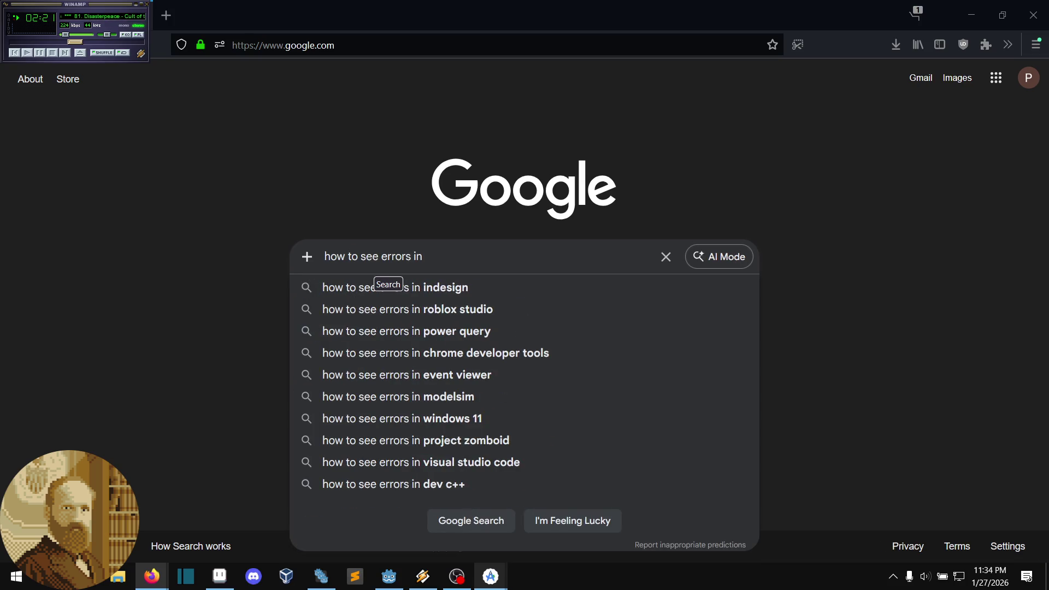
type(" logcat ")
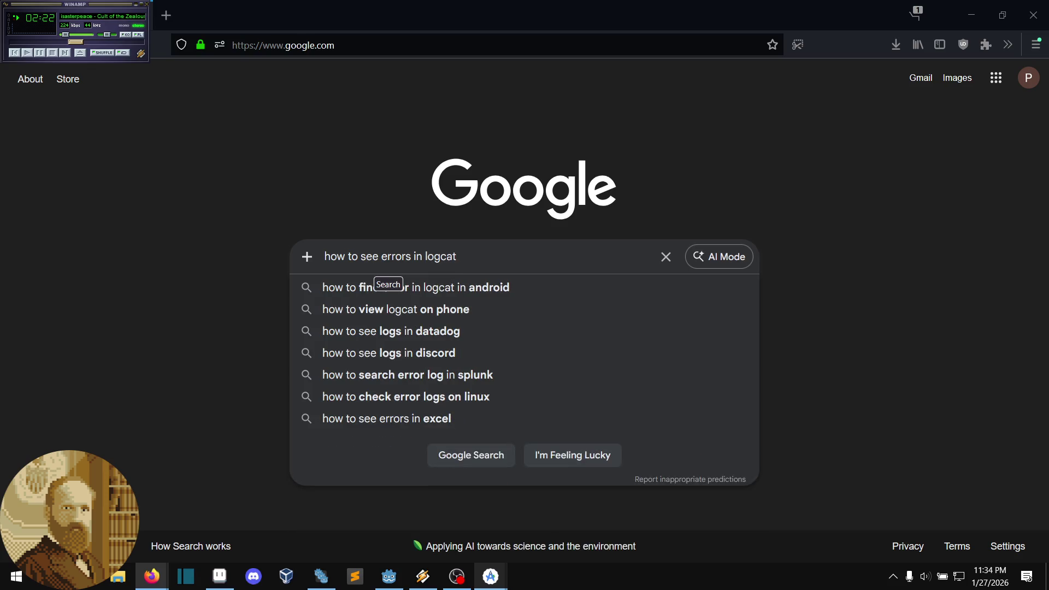
type("godot")
key("Return")
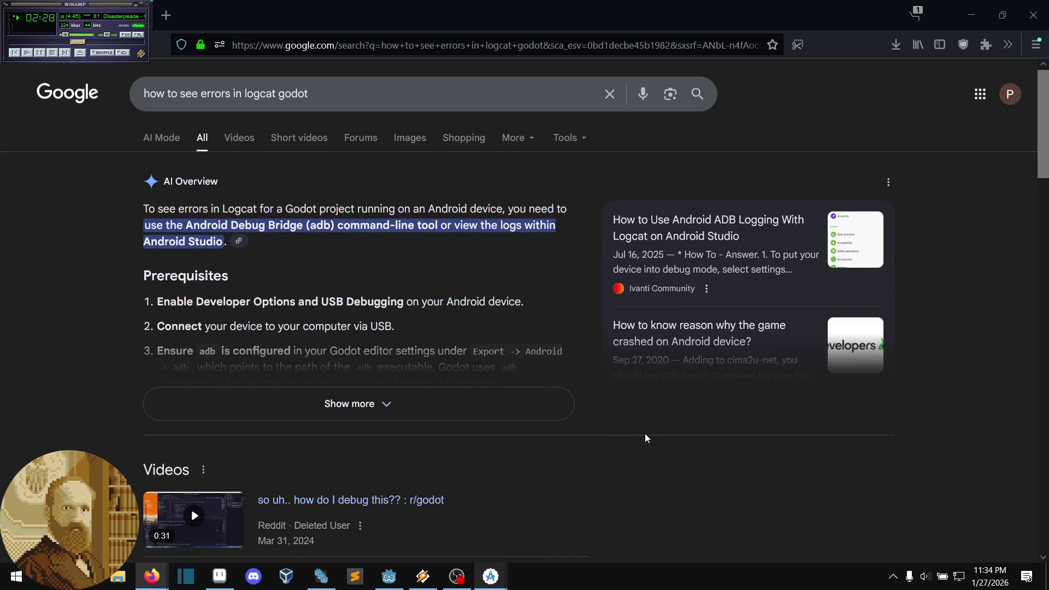
middle_click(658, 418)
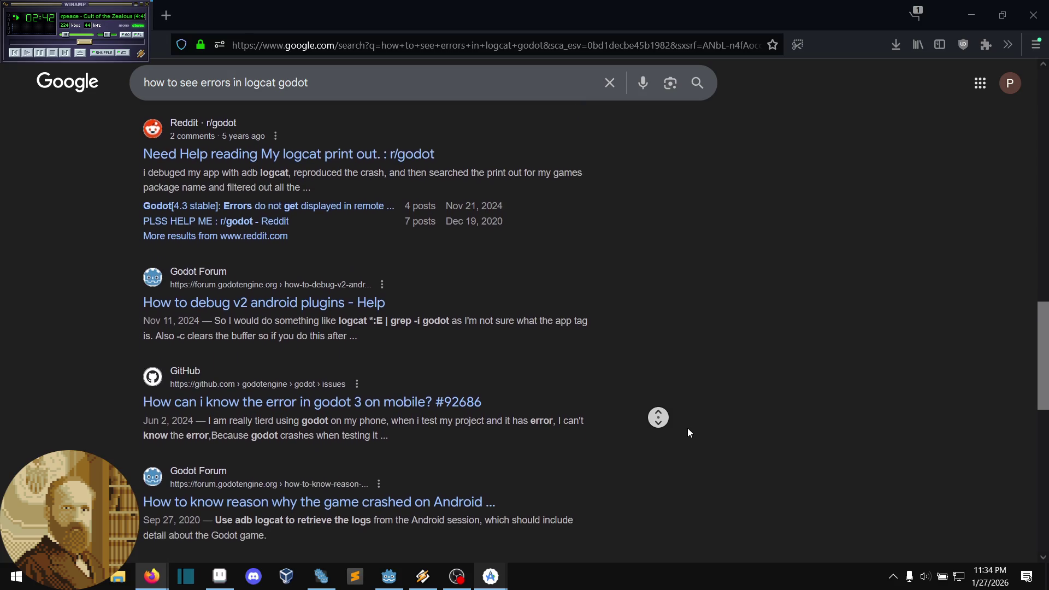
middle_click(693, 419)
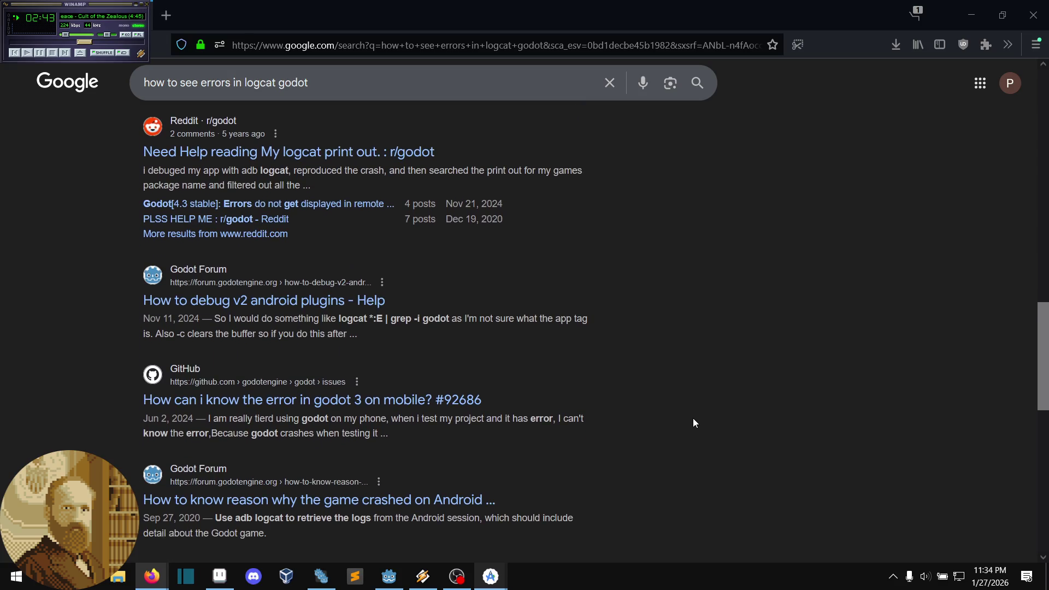
middle_click(657, 355)
middle_click(670, 346)
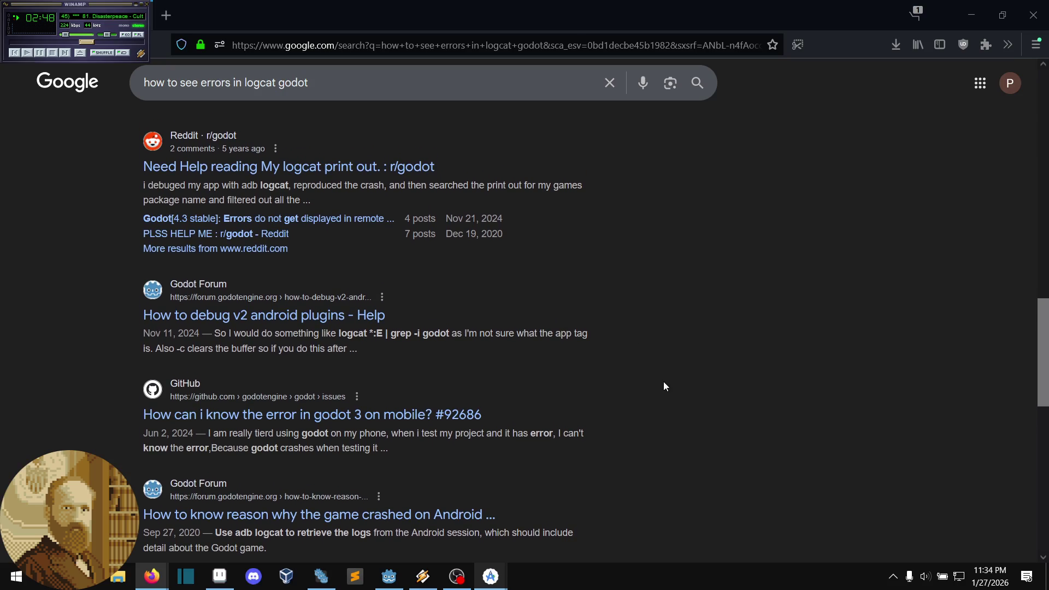
middle_click(328, 168)
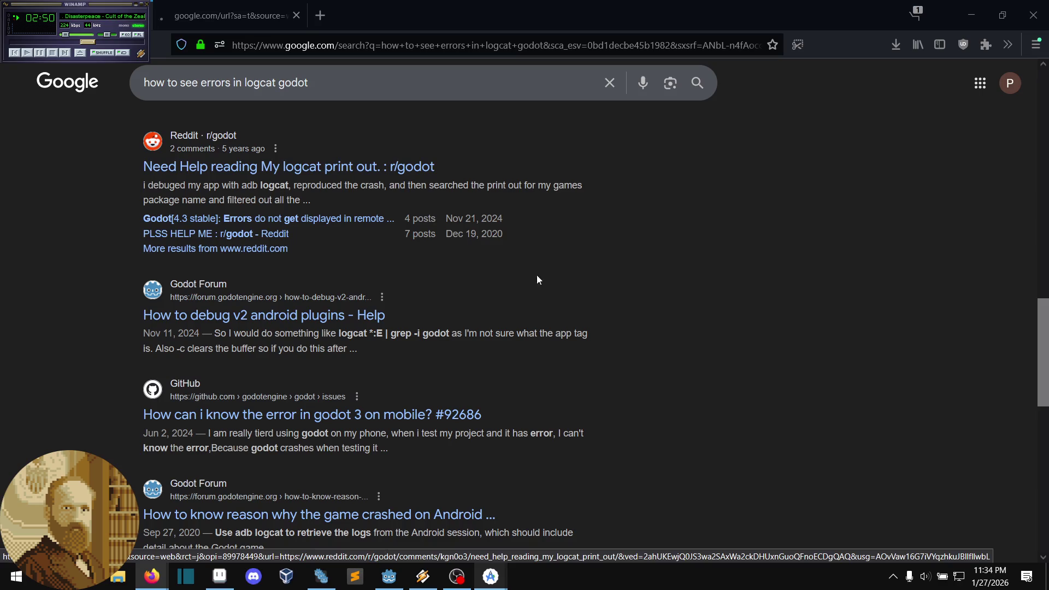
left_click(247, 15)
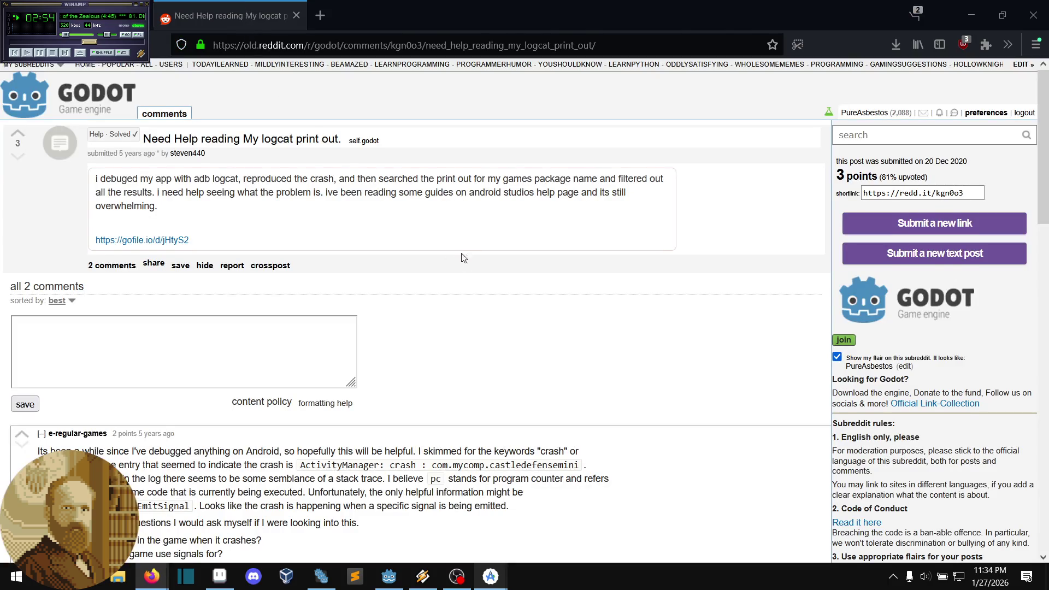
Step: Read the 'Need Help reading My logcat print out.' post, scrolling its log code box sideways
middle_click(461, 251)
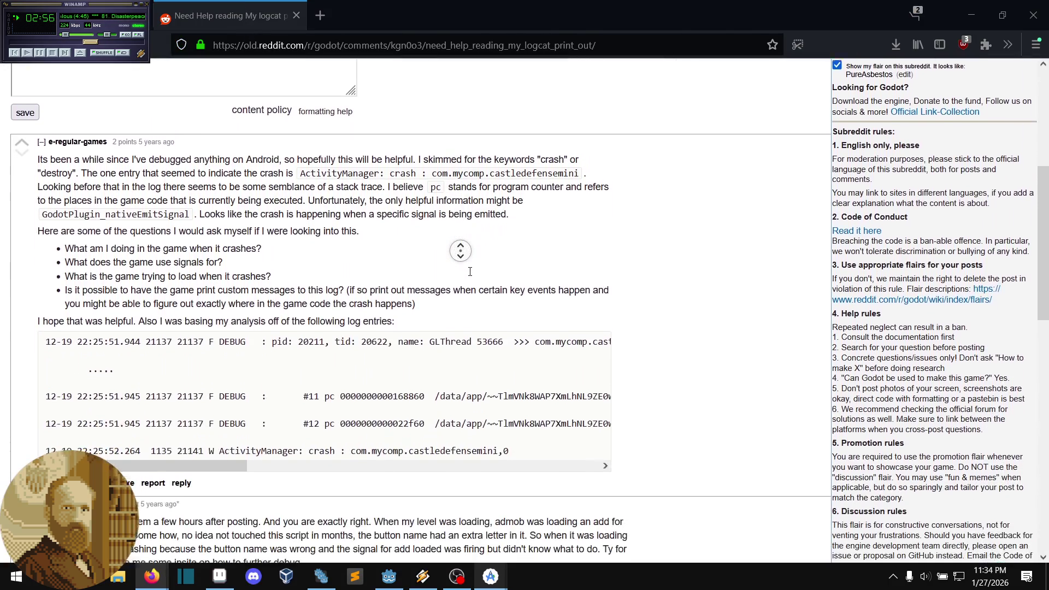
middle_click(464, 251)
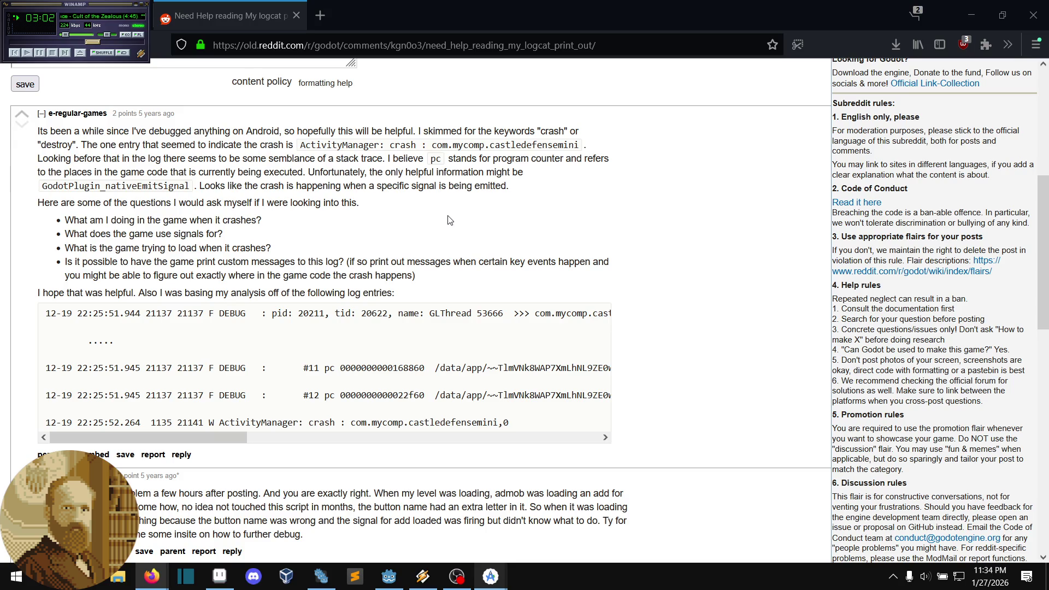
middle_click(340, 221)
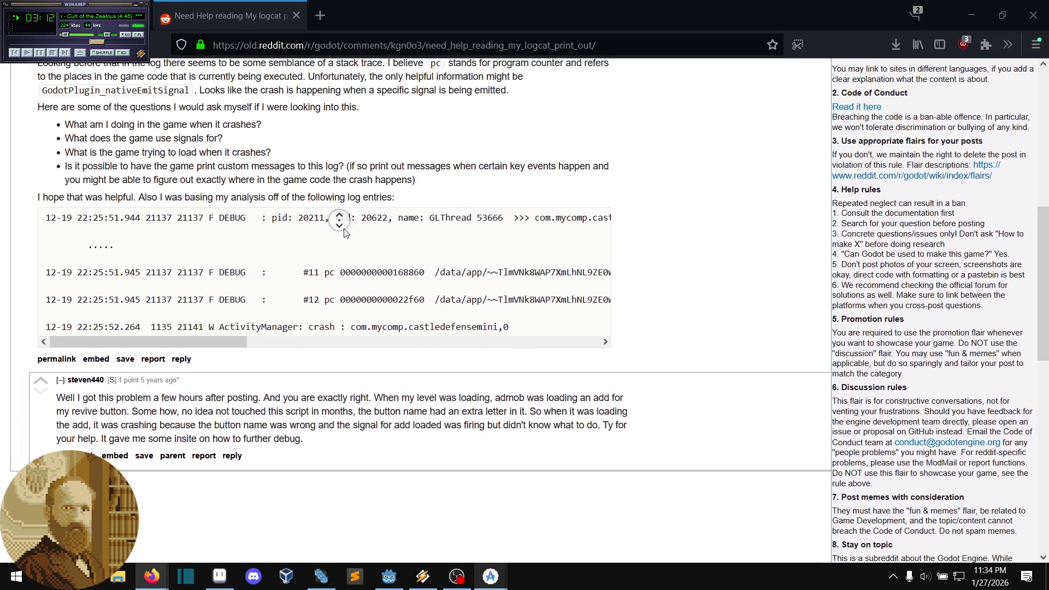
left_click(345, 233)
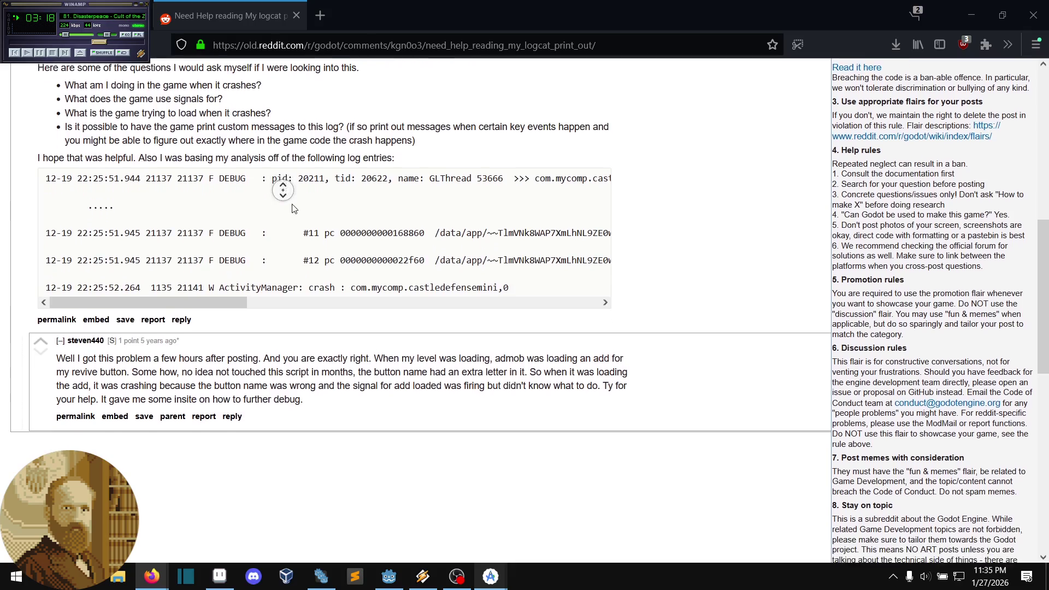
scroll(284, 189, "down", 1)
scroll(283, 189, "right", 3)
mouse_move(284, 334)
left_mouse_down()
mouse_move(265, 344)
mouse_move(235, 339)
mouse_move(630, 326)
mouse_move(190, 331)
left_mouse_up()
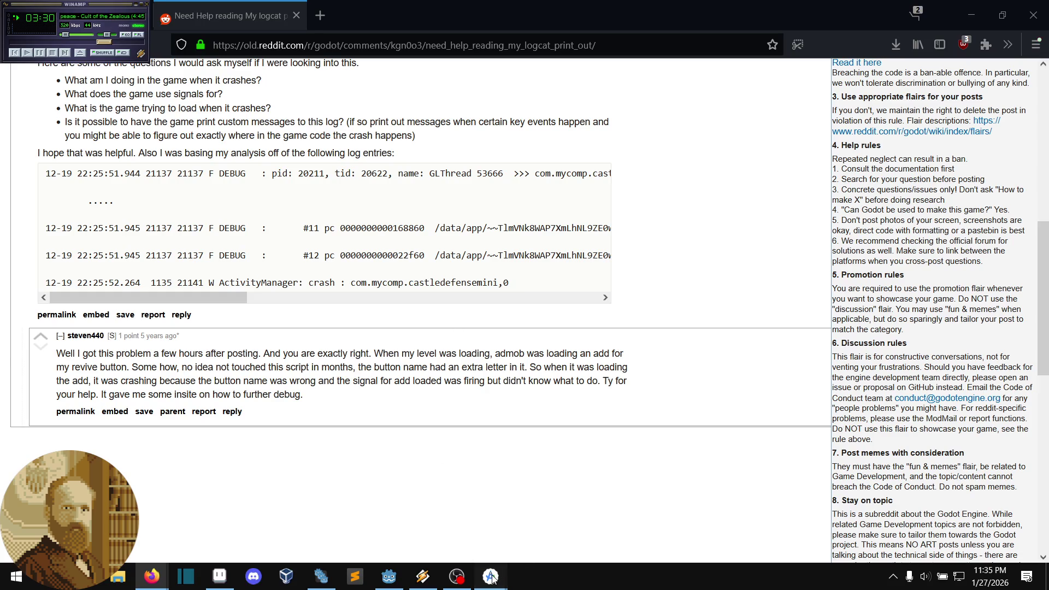
Step: Bring the Android Studio window back to the front
mouse_move(494, 573)
left_click(475, 533)
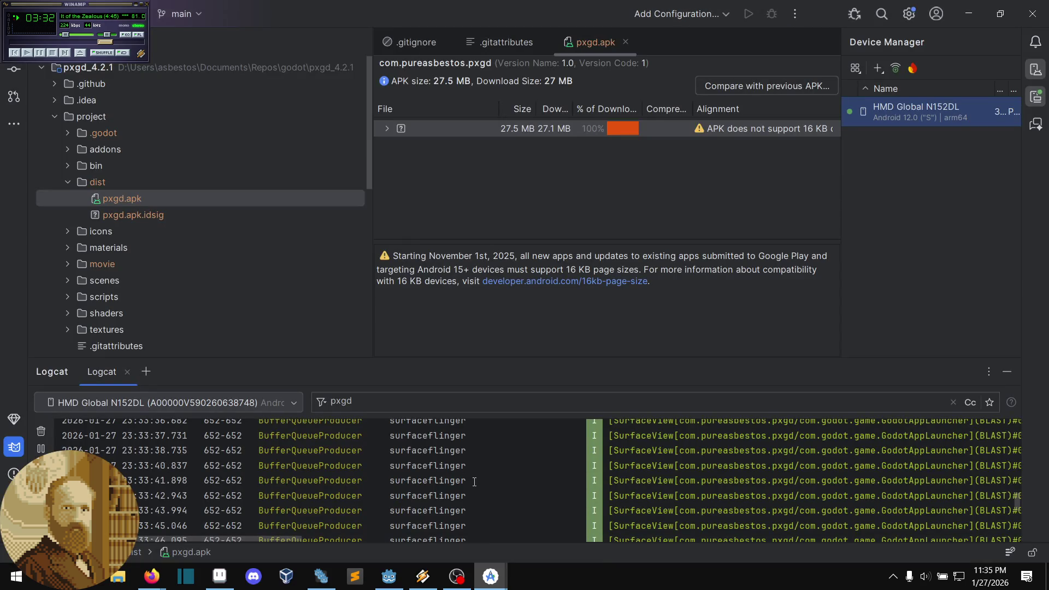
left_click(493, 578)
left_click(401, 448)
Step: Set the Logcat filter to 'is:debug pxgd', which hides every entry
left_click(366, 402)
type("d")
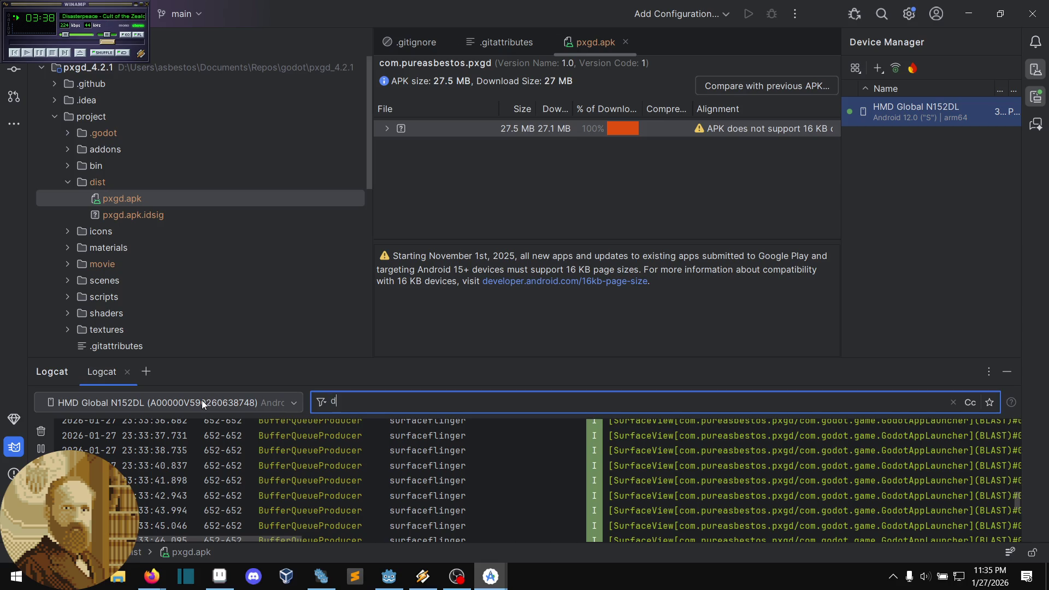
type("ebug")
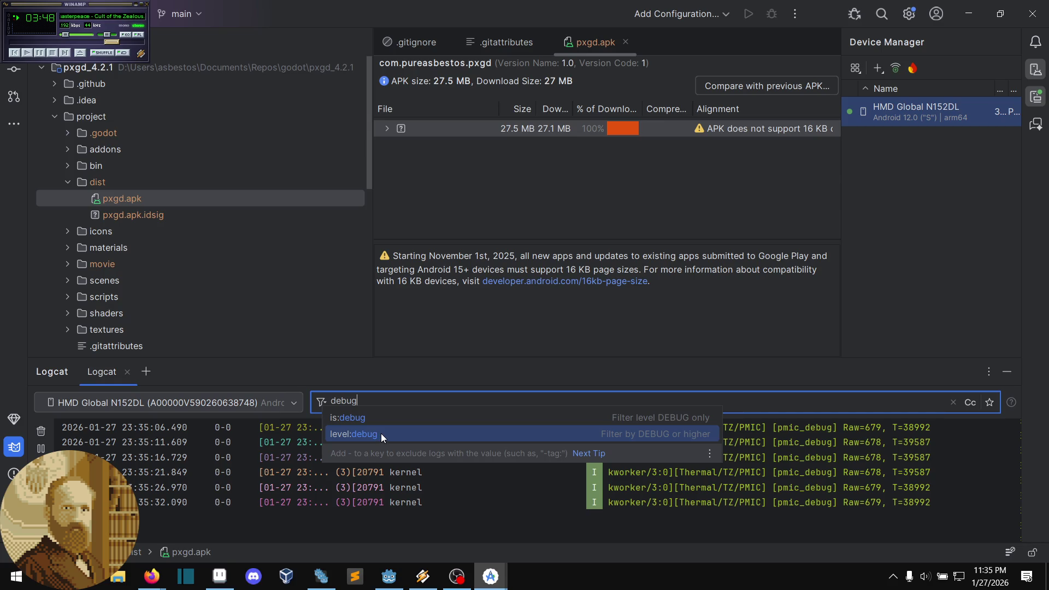
left_click(382, 434)
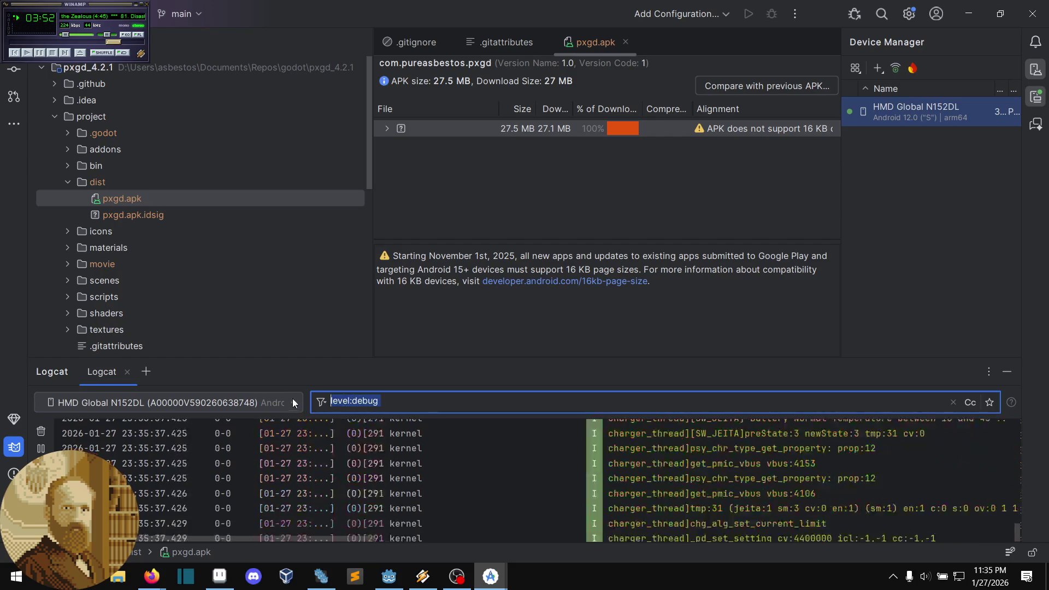
type("is:")
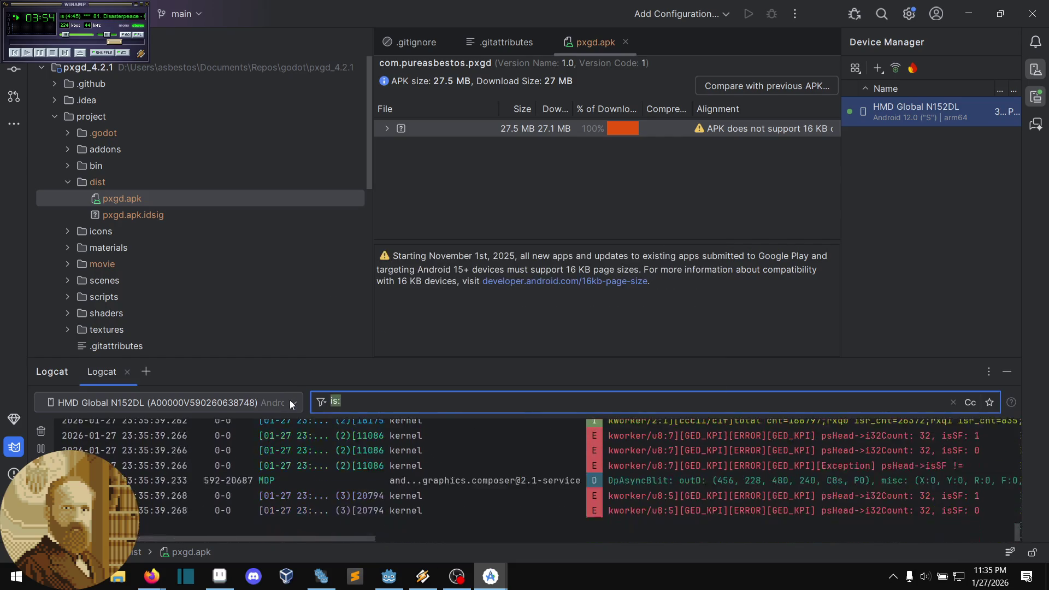
type("debug")
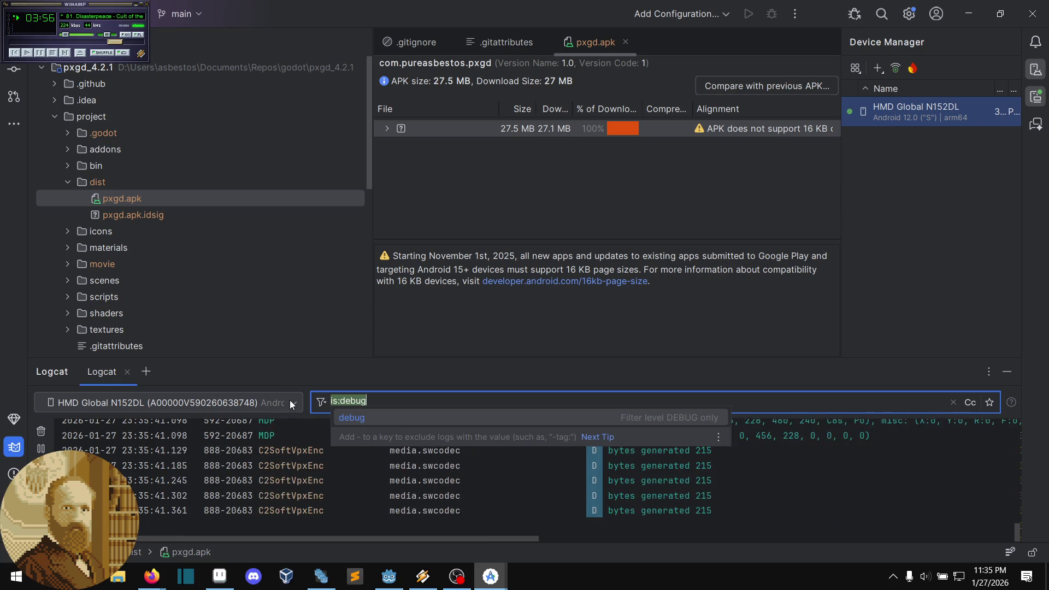
key("Return")
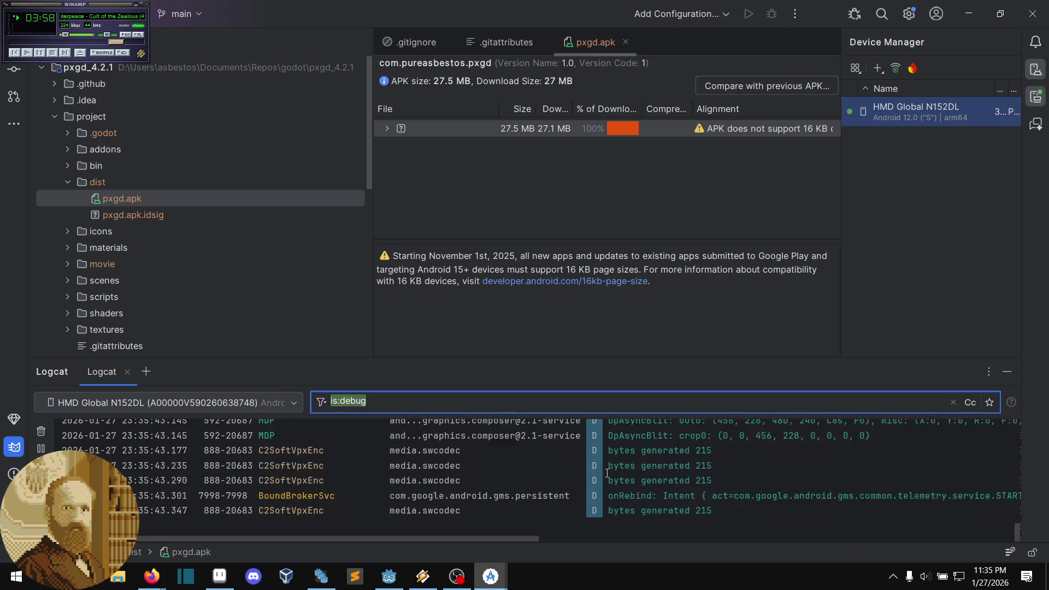
scroll(607, 473, "up", 3)
scroll(607, 473, "up", 5)
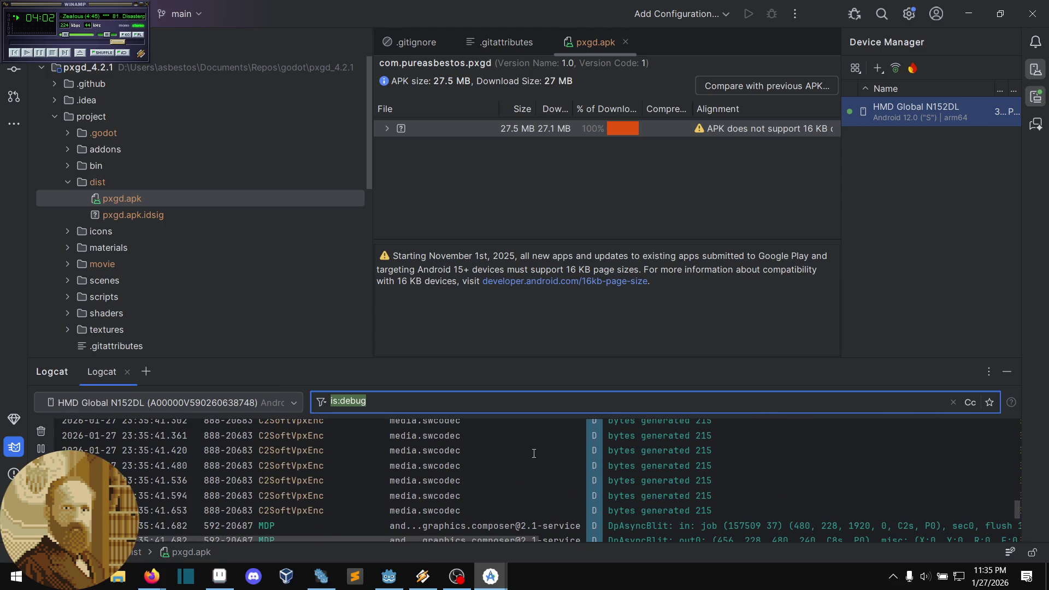
type("pxgd")
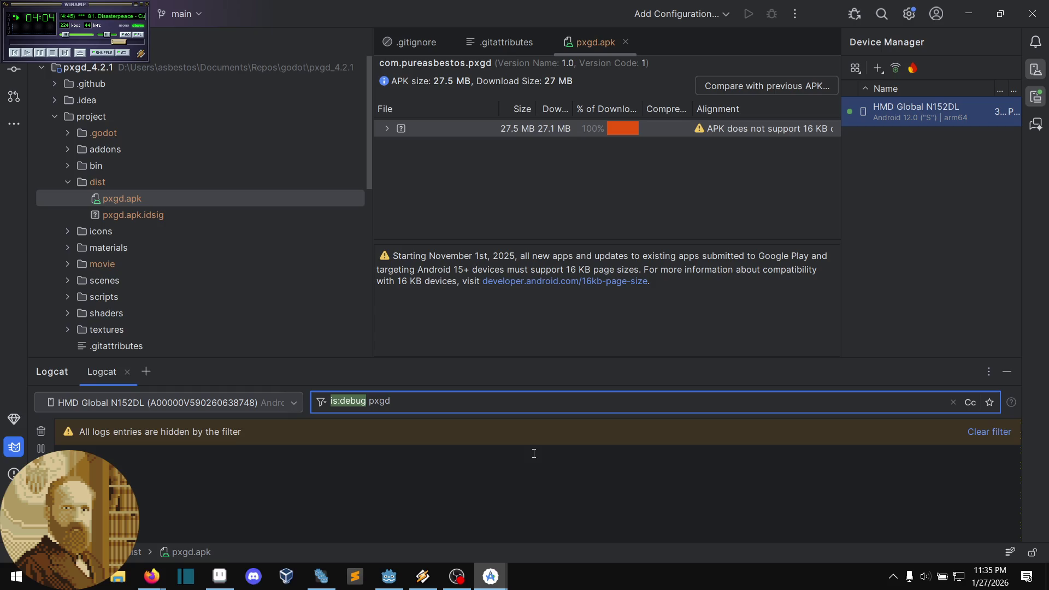
left_click(658, 471)
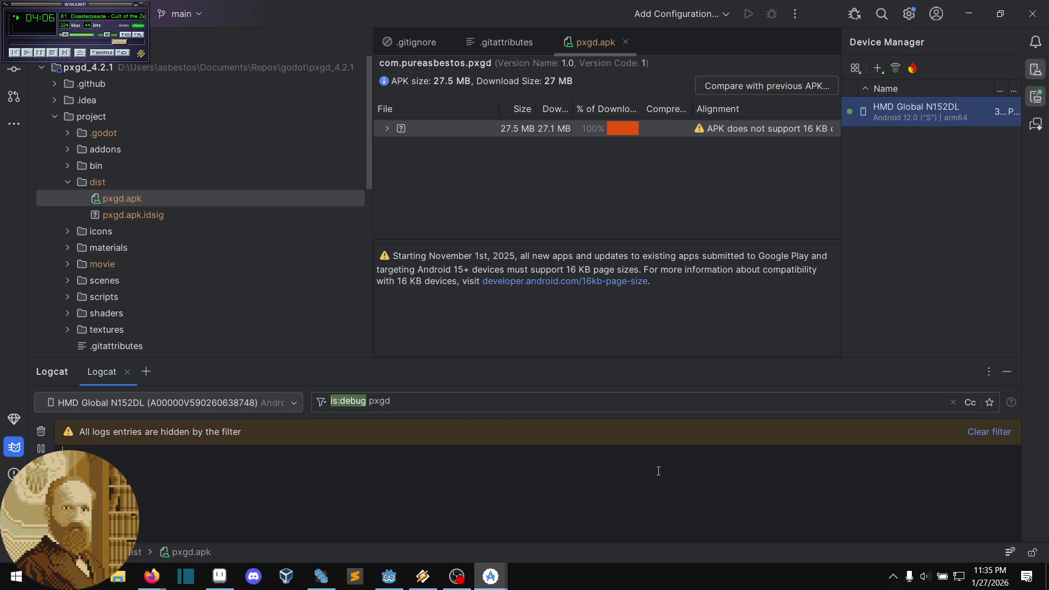
Step: Clear the Logcat filter, then restore and reapply 'is:debug pxgd'
left_click(994, 431)
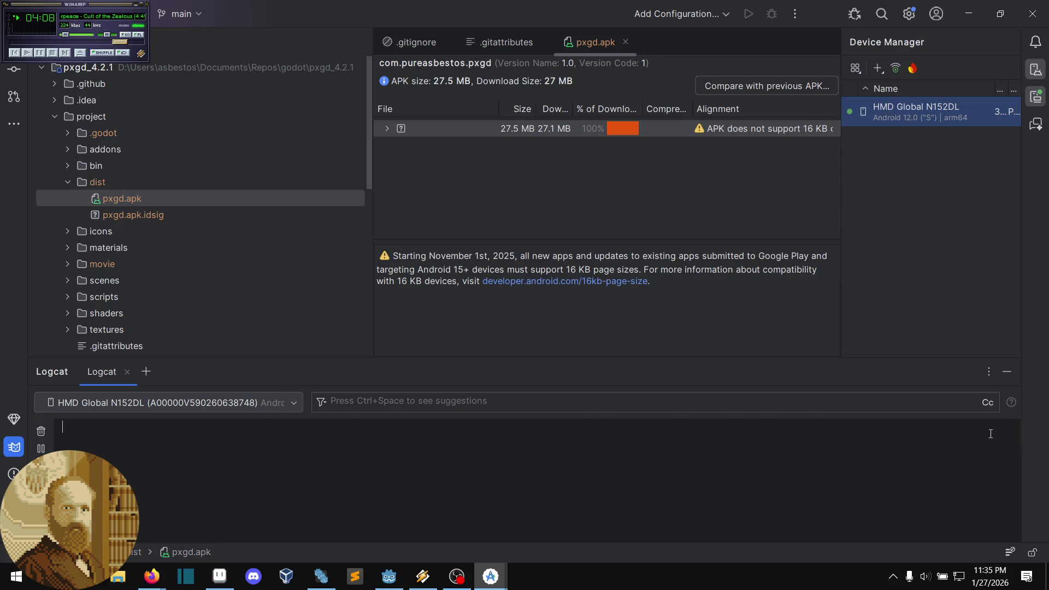
left_click(601, 405)
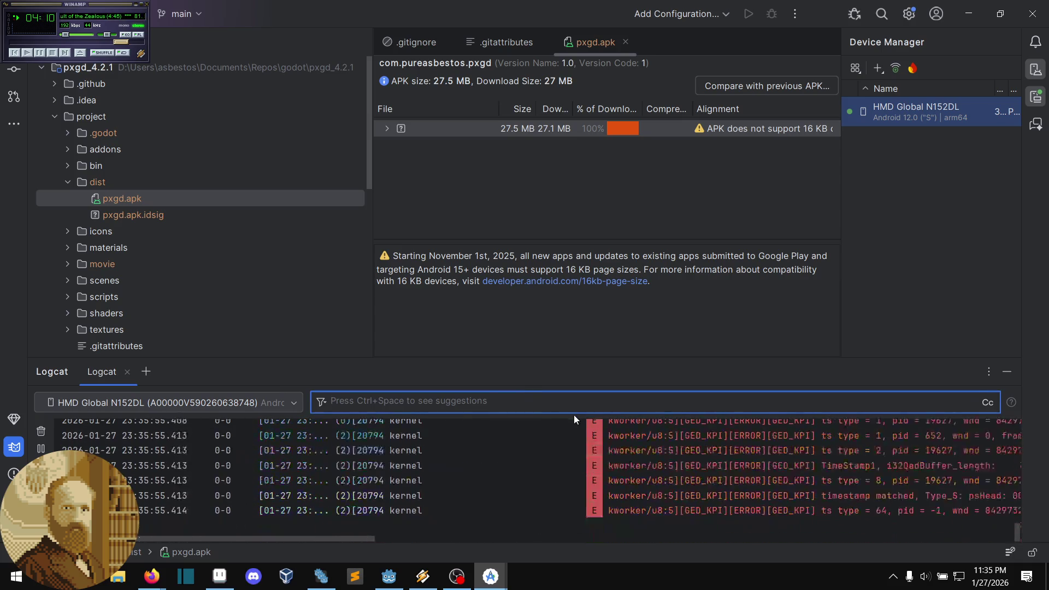
key("ctrl+z")
left_click(522, 510)
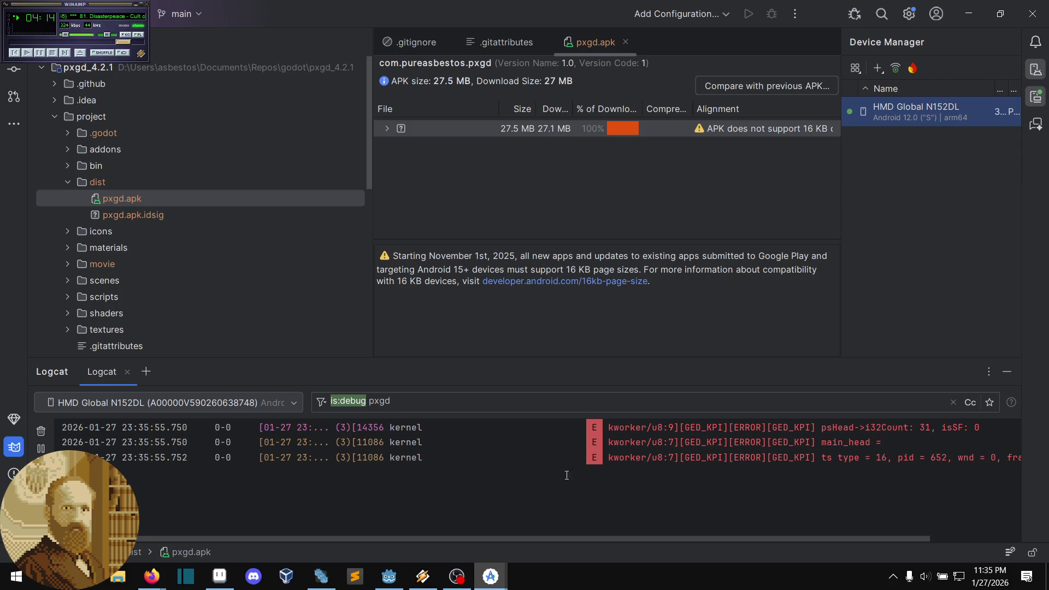
mouse_move(539, 537)
left_mouse_down()
mouse_move(786, 562)
mouse_move(765, 539)
left_mouse_up()
left_click(392, 405)
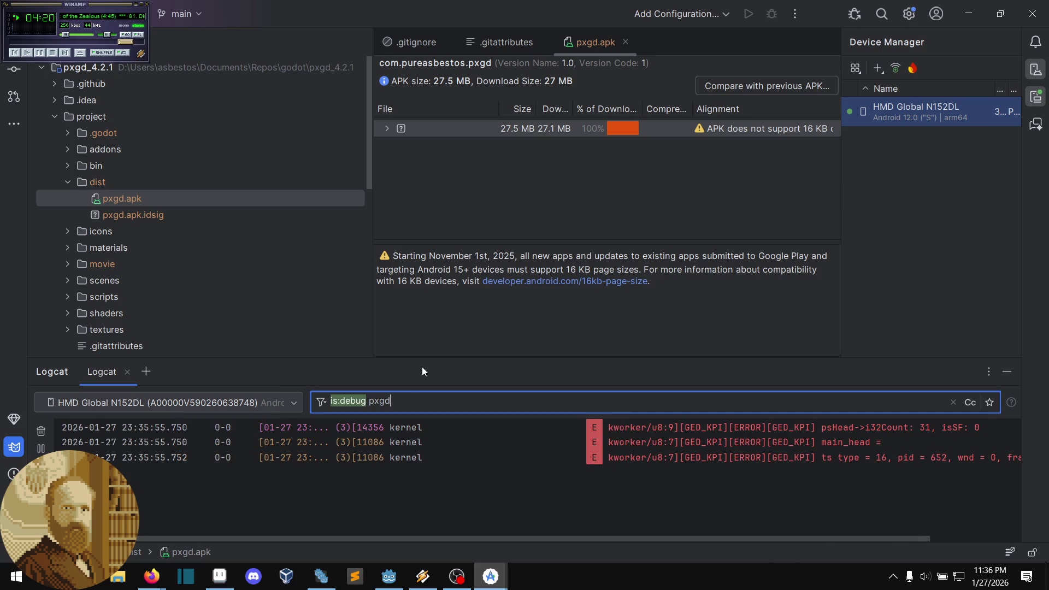
key("Return")
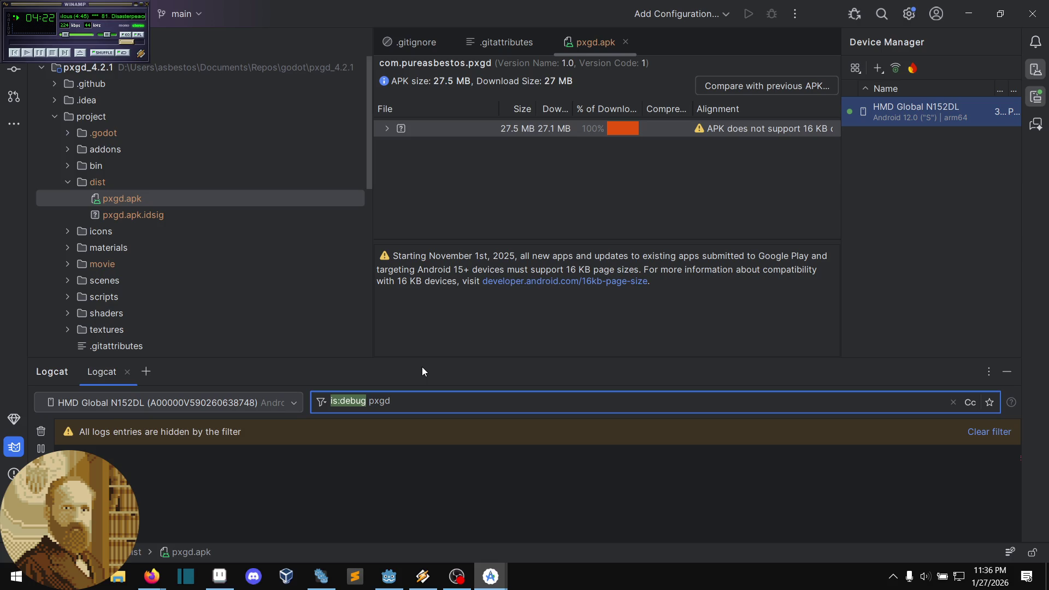
left_click(380, 458)
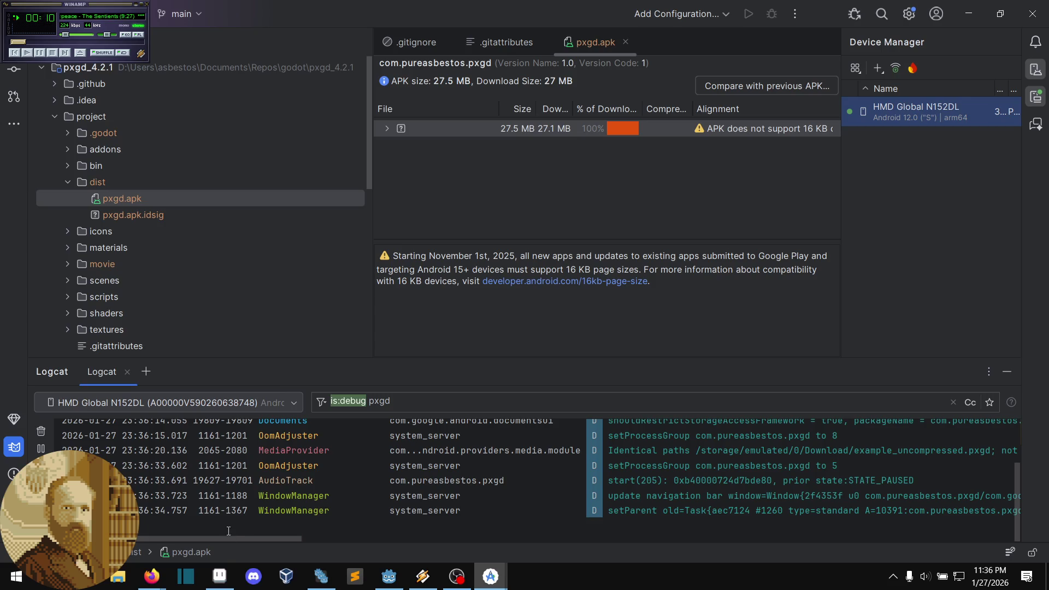
Step: Scroll the matching debug entries and select the reasbestos.pxg package text in a row
left_click_drag(239, 539, 334, 526)
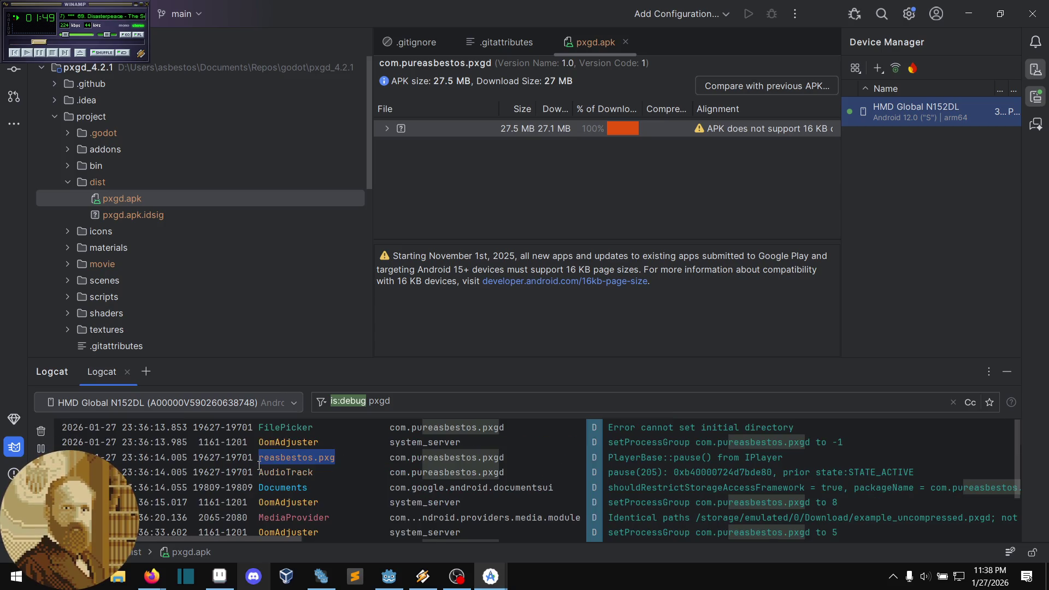
left_click(260, 462)
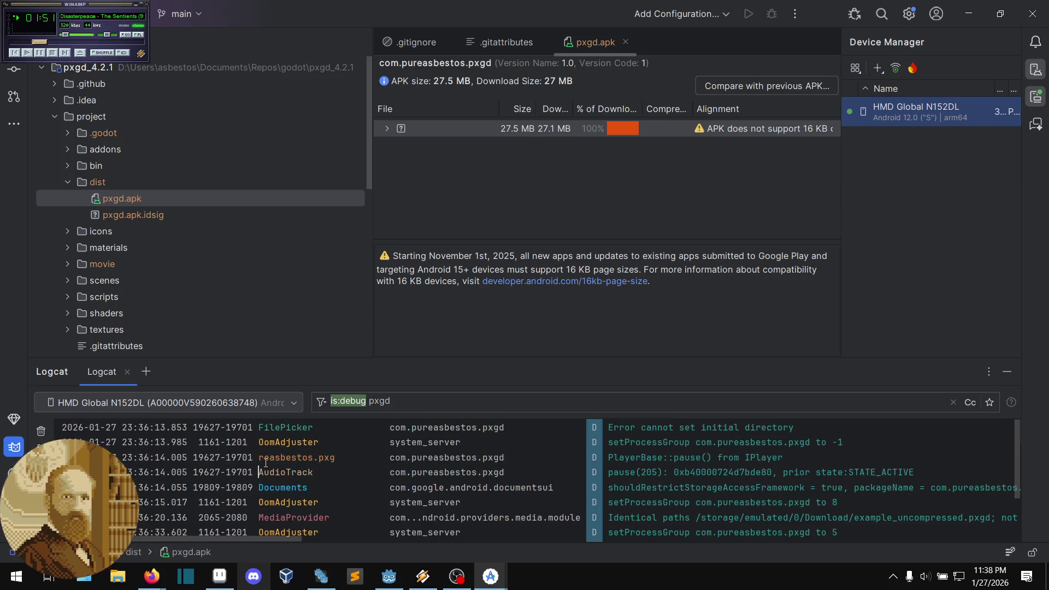
left_click_drag(261, 459, 339, 459)
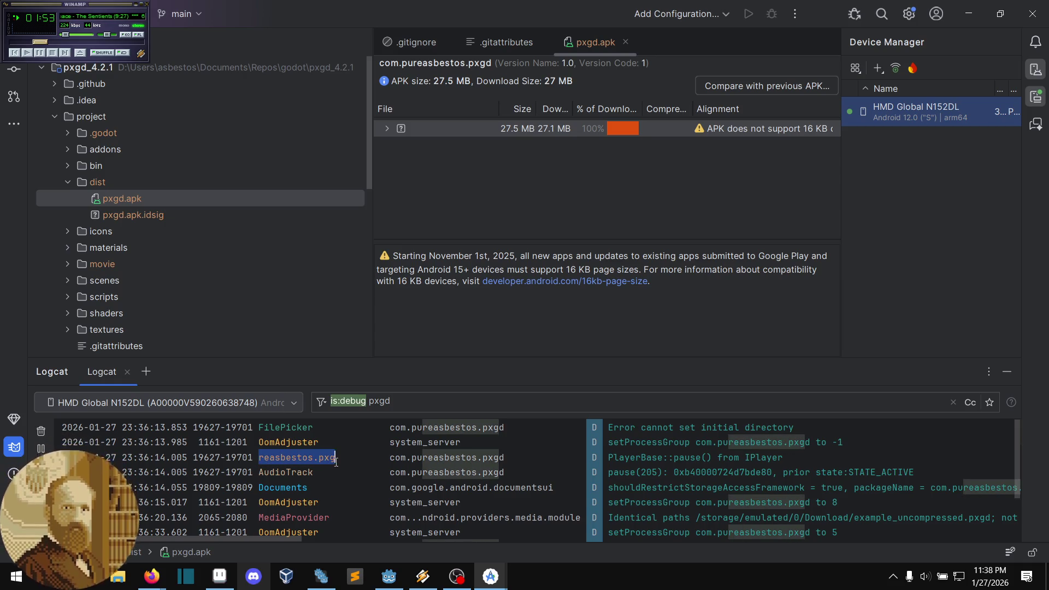
left_click(338, 464)
scroll(435, 483, "down", 3)
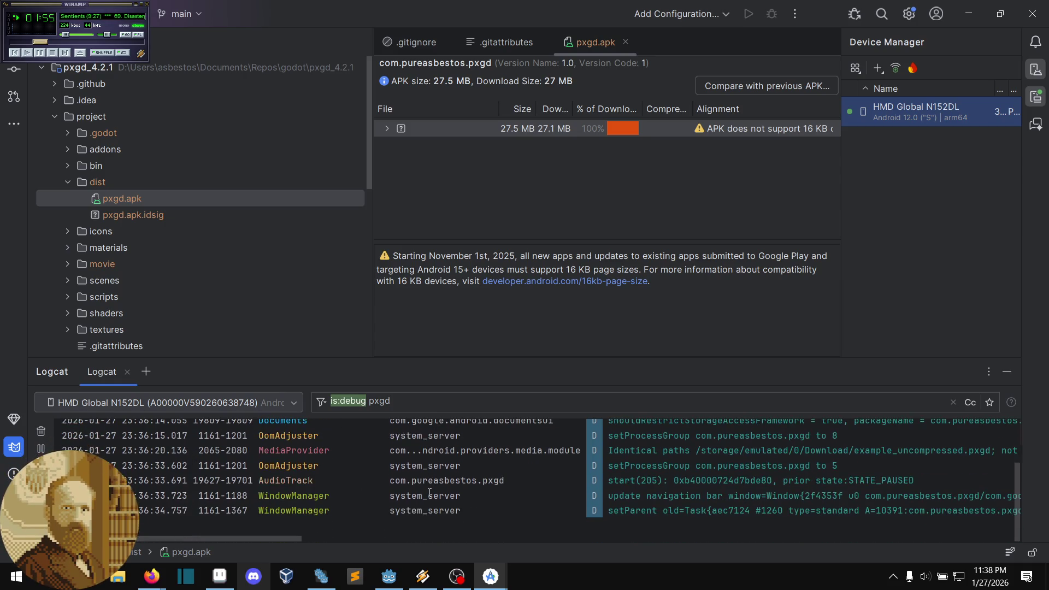
scroll(421, 514, "up", 3)
scroll(415, 531, "down", 3)
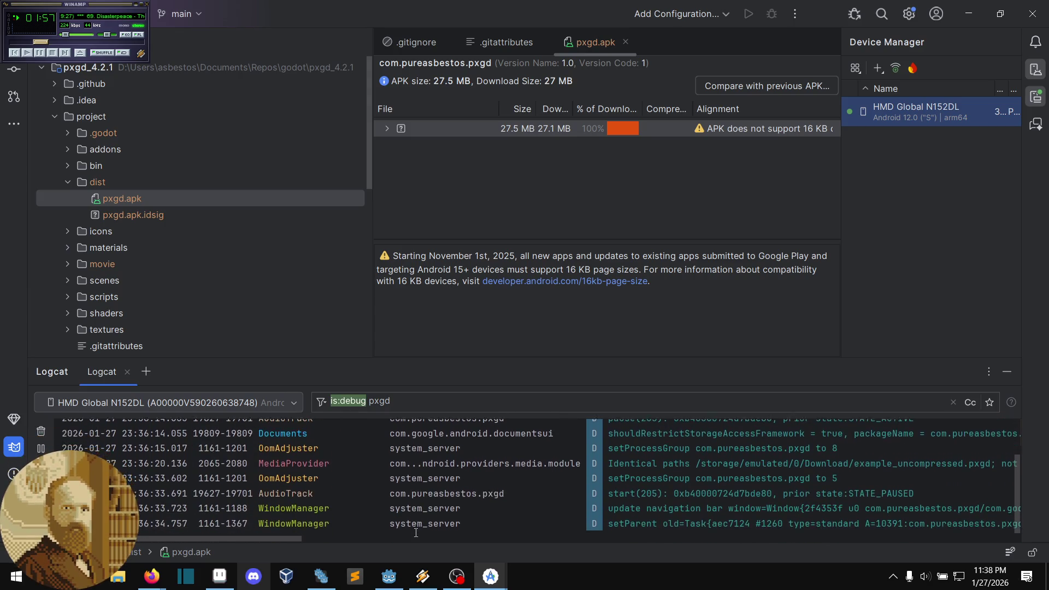
scroll(426, 530, "up", 3)
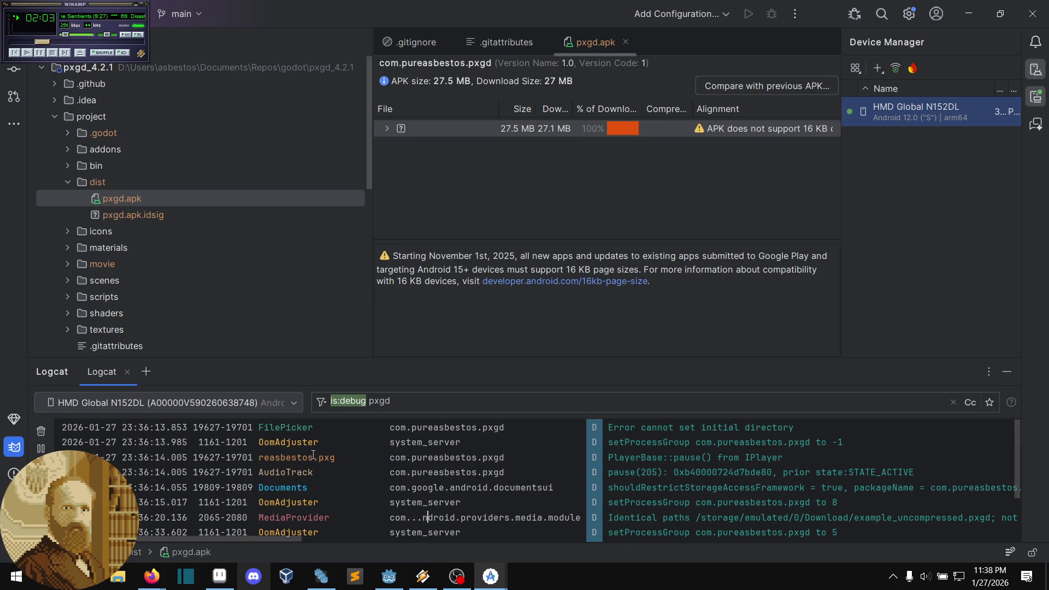
left_click_drag(313, 457, 296, 457)
Step: Try swapping pxgd for asbestos and dropping is:debug, then undo back to 'is:debug pxgd'
double_click(371, 401)
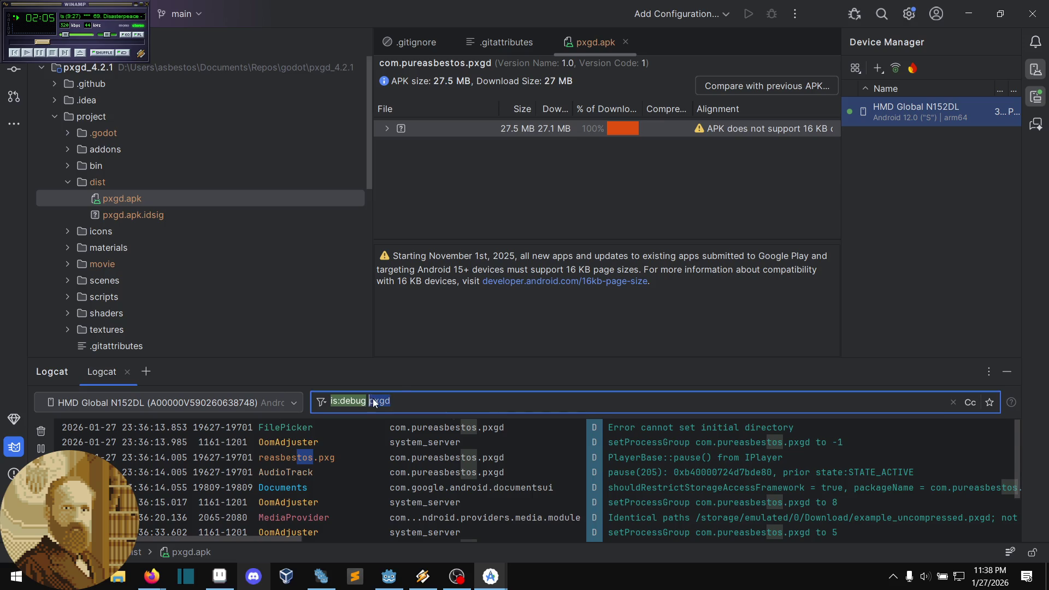
type("asbestos")
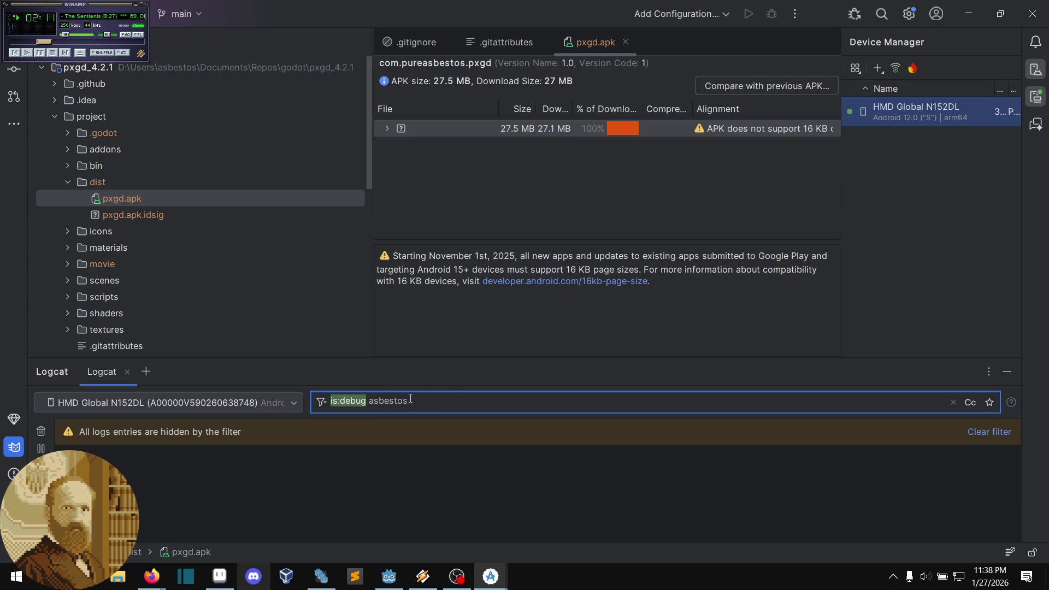
left_click(361, 403)
left_click_drag(361, 403, 187, 398)
key("BackSpace")
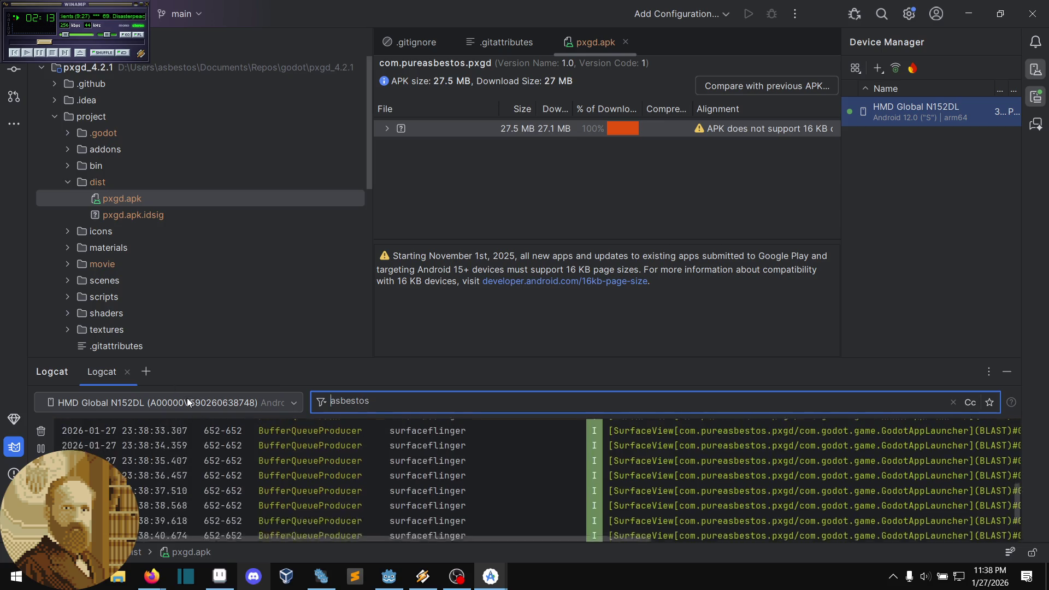
scroll(515, 483, "up", 5)
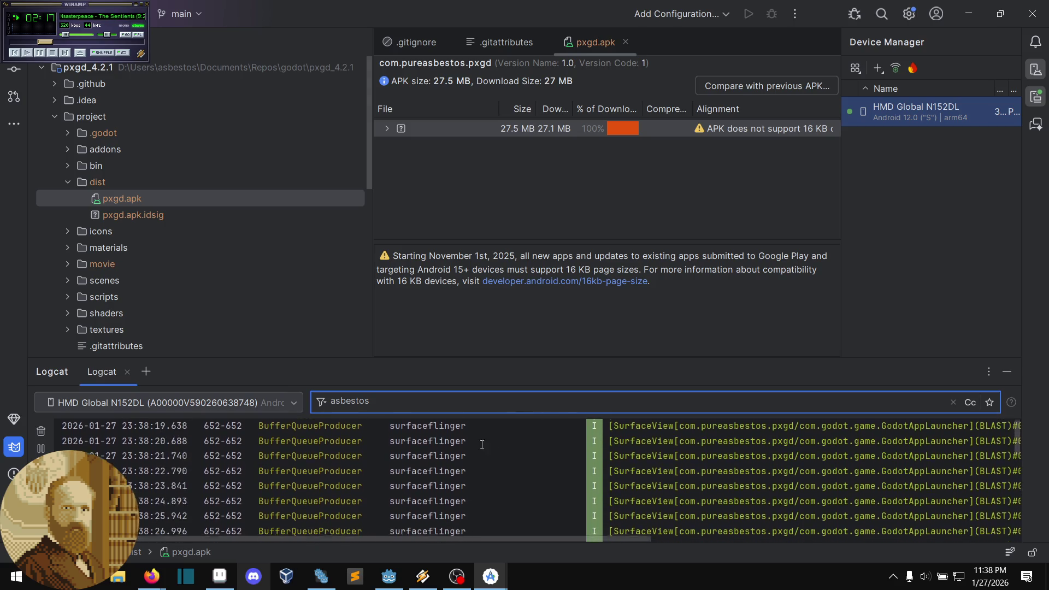
key("ctrl+z")
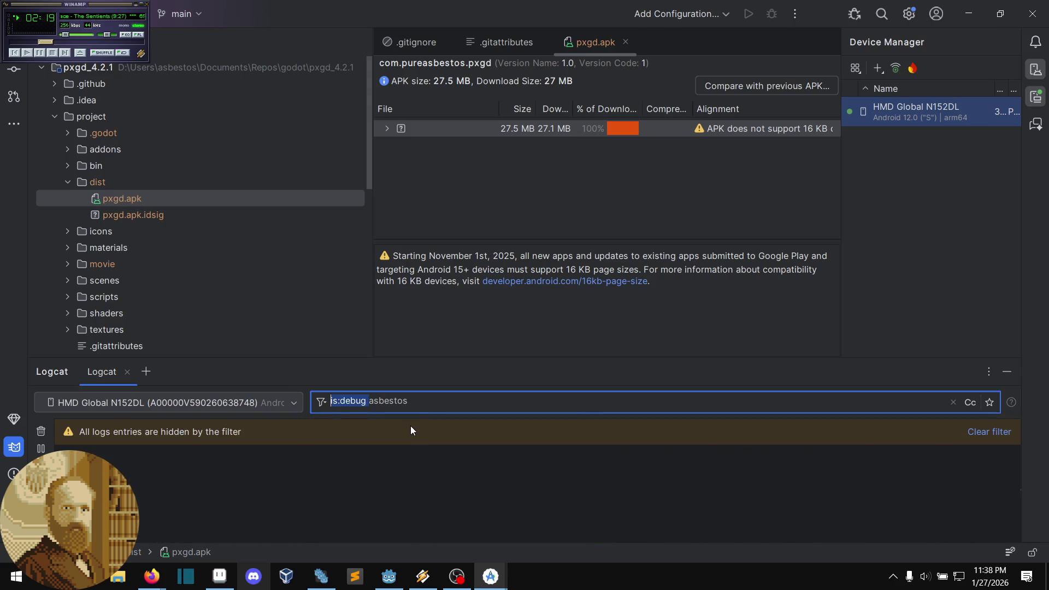
left_click(419, 399)
key("ctrl+z")
left_click(424, 397)
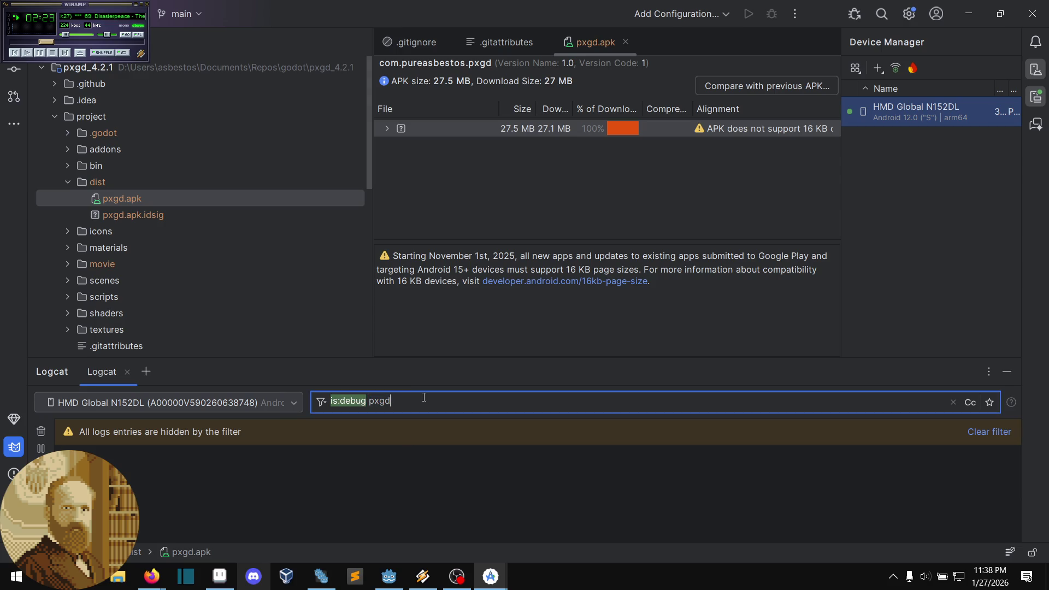
Step: Change the Logcat filter to 'is:debug asbestos' to list the app's debug messages
left_click(406, 463)
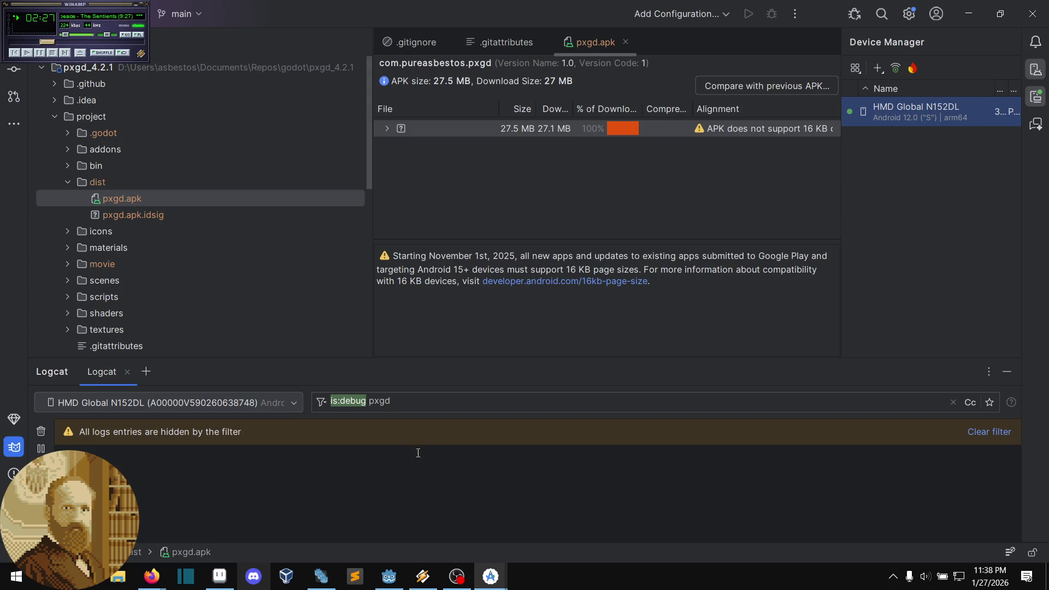
left_click(443, 398)
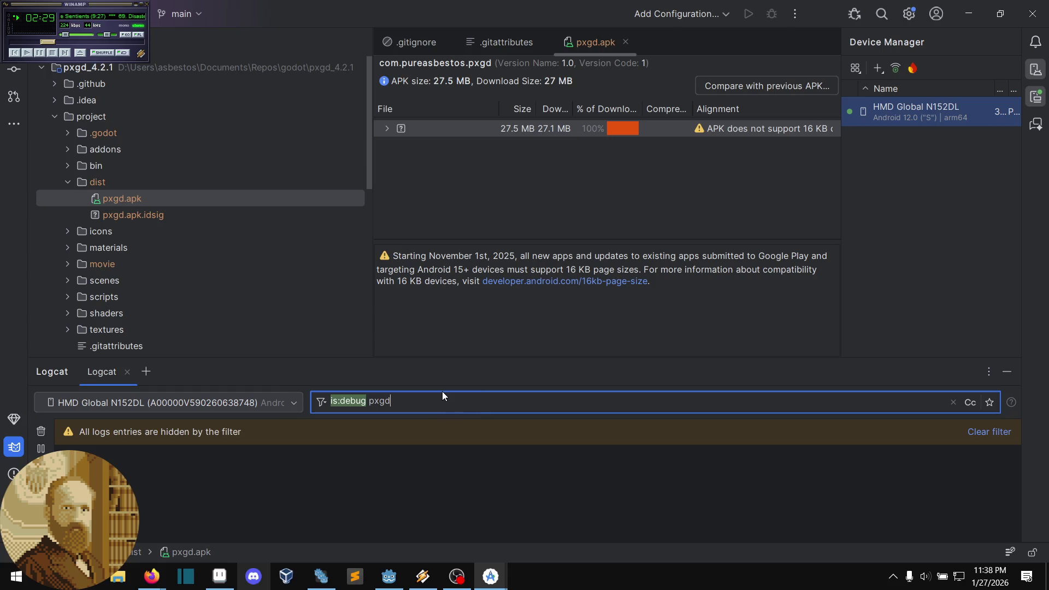
key("BackSpace")
key("BackSpace")
key("BackSpace")
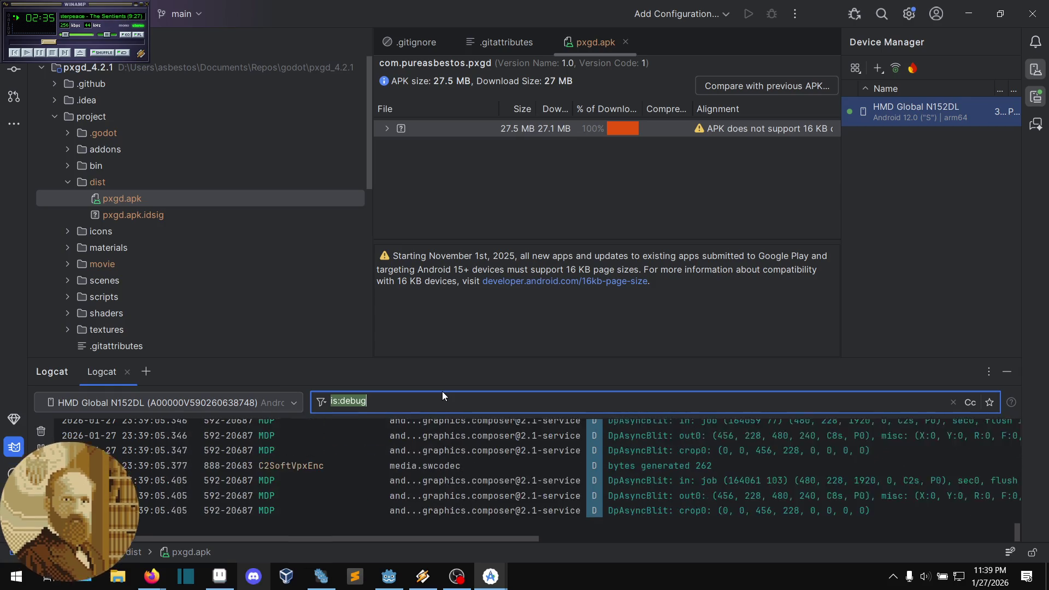
type(" asbestos")
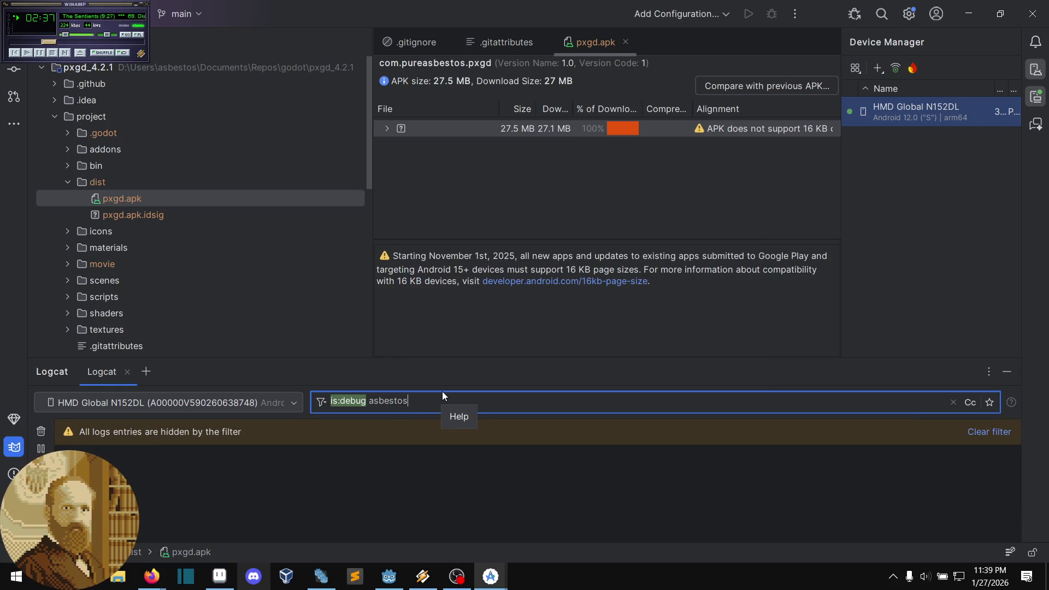
left_click(484, 470)
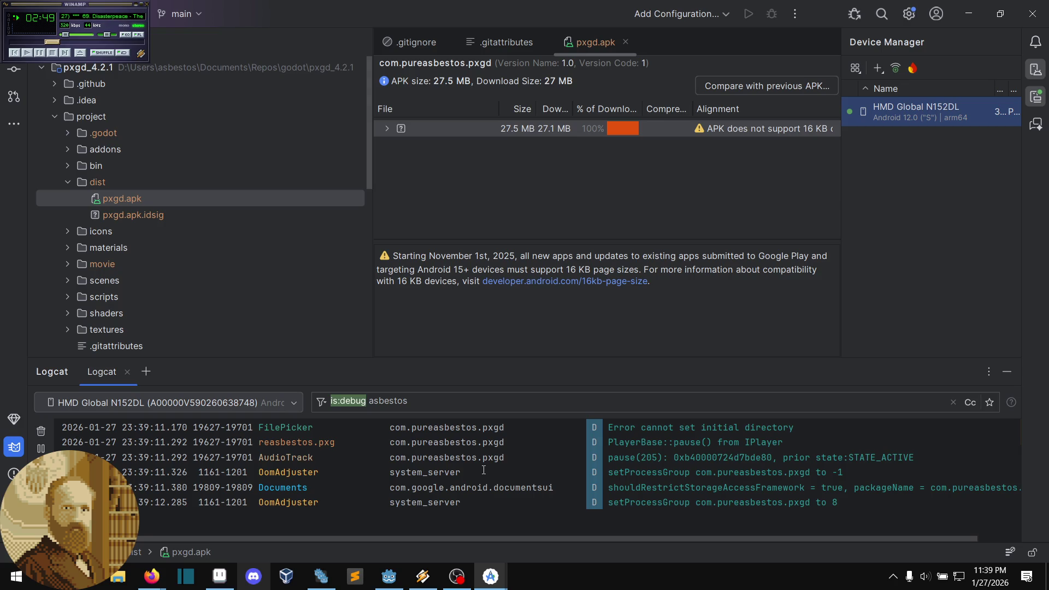
Step: Select the reasbestos.pxg package name in a Logcat row to copy it
scroll(409, 485, "up", 2)
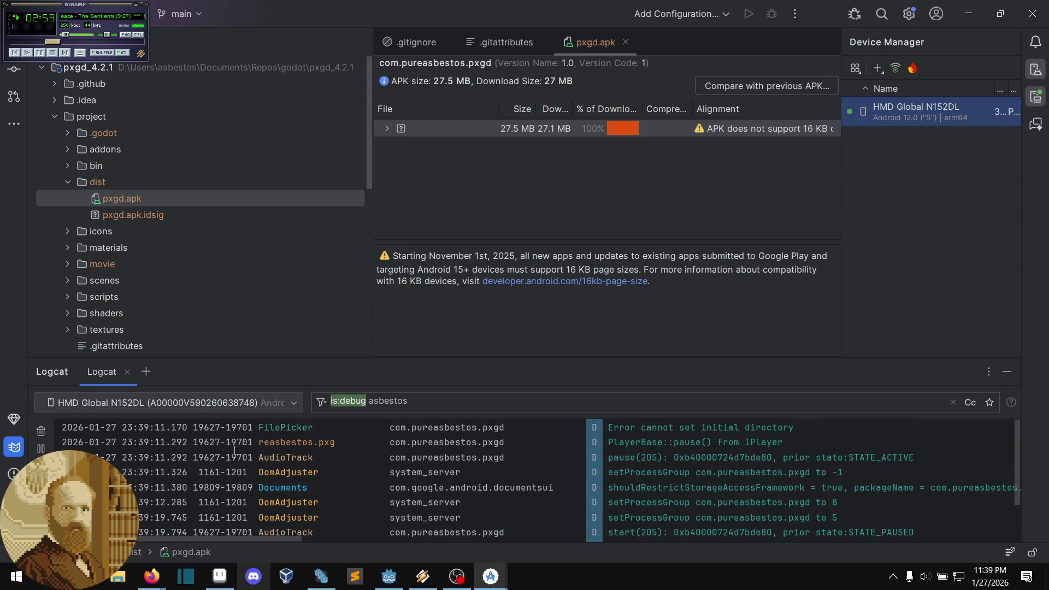
left_click_drag(259, 442, 302, 442)
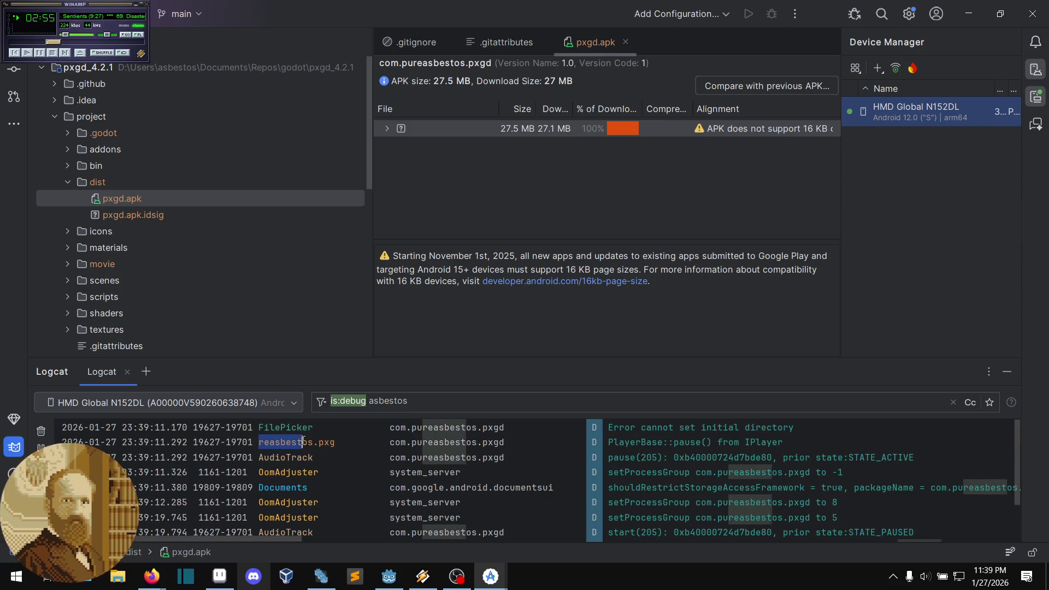
scroll(370, 480, "down", 3)
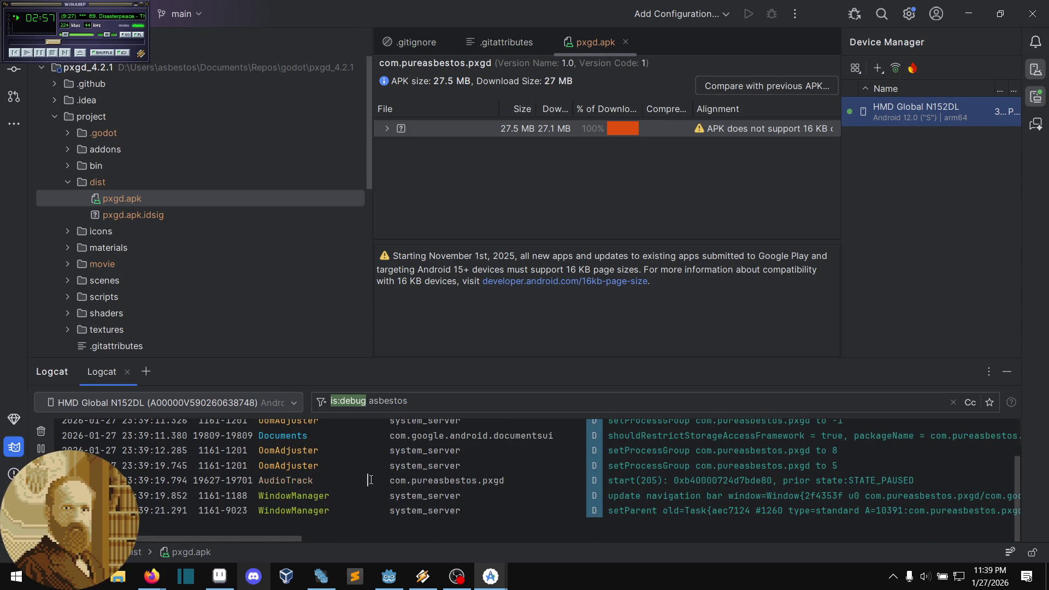
scroll(413, 459, "up", 2)
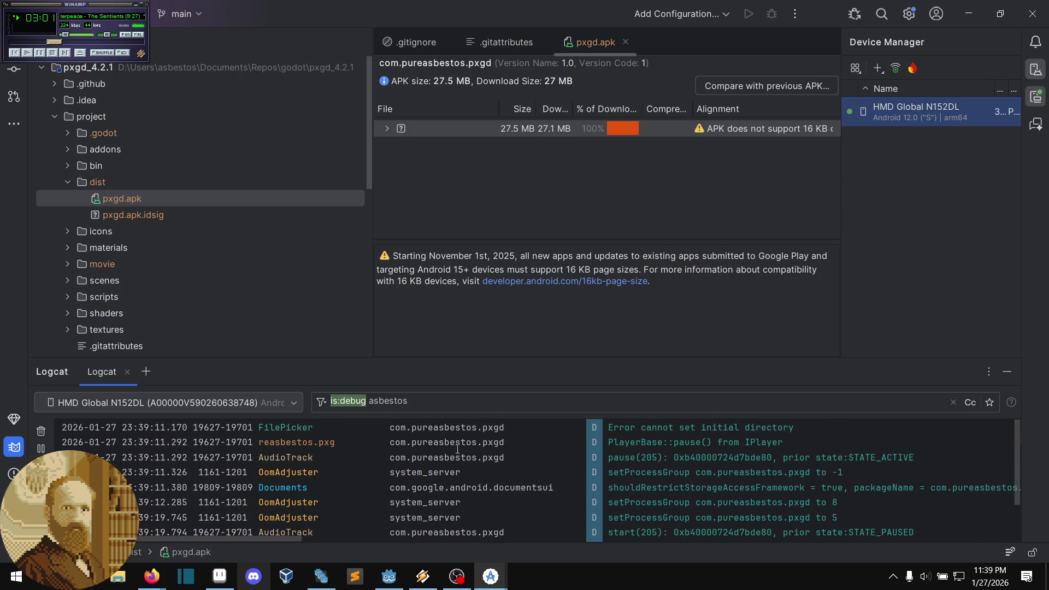
scroll(378, 459, "down", 2)
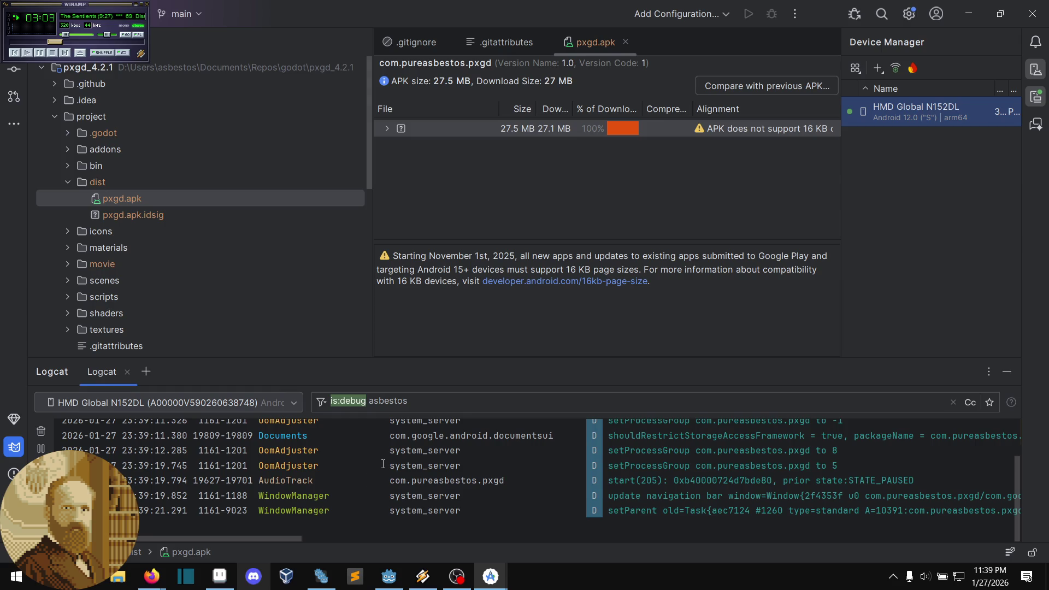
scroll(382, 464, "up", 2)
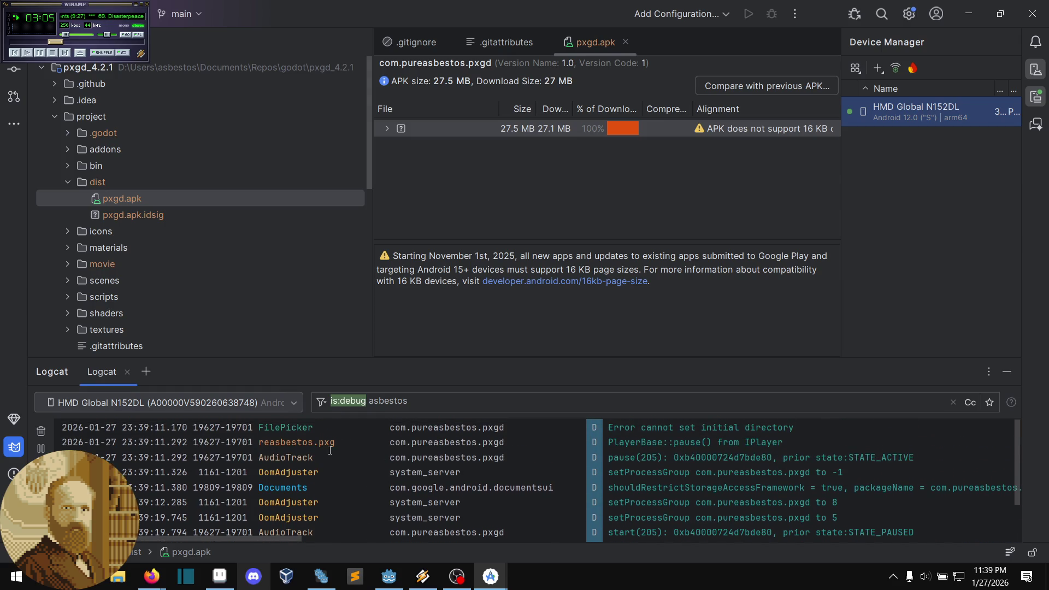
left_click_drag(335, 443, 257, 447)
key("ctrl+c")
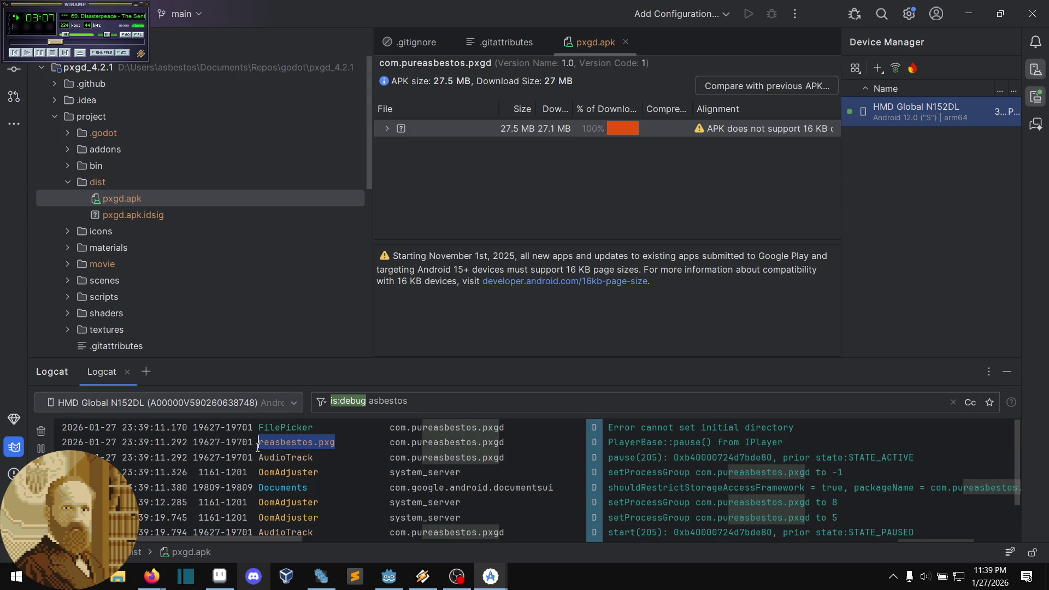
left_click(374, 454)
Step: Replace 'asbestos' in the filter with the pasted 'reasbestos.pxg'
scroll(374, 454, "down", 2)
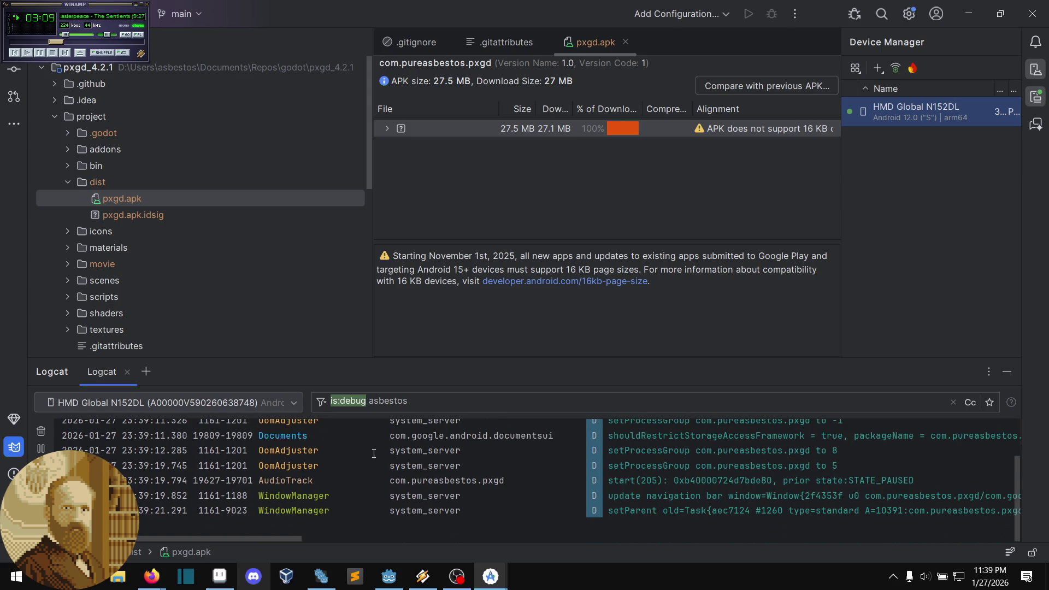
left_click_drag(415, 405, 370, 407)
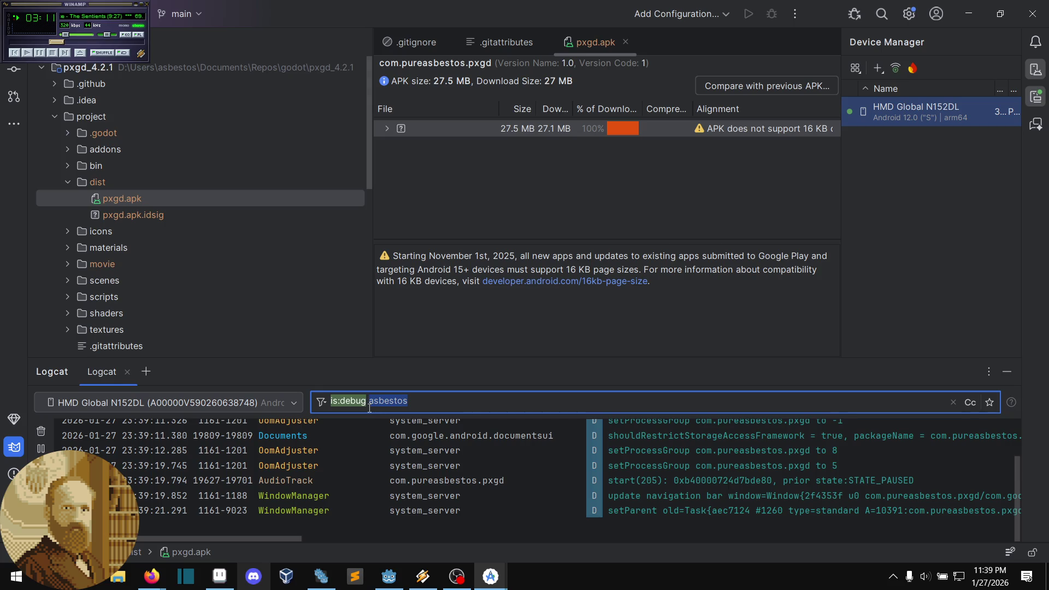
key("ctrl+v")
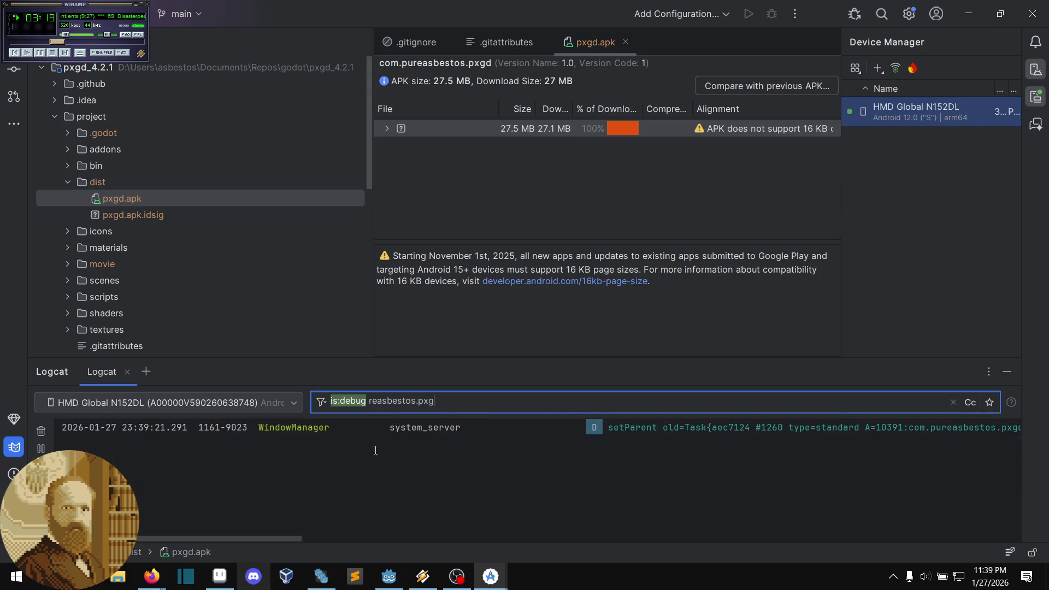
Step: Scroll the reasbestos.pxg entries and select the PlayerBase pause message
mouse_move(253, 538)
left_mouse_down()
mouse_move(964, 541)
mouse_move(353, 526)
mouse_move(149, 539)
left_mouse_up()
left_click(361, 466)
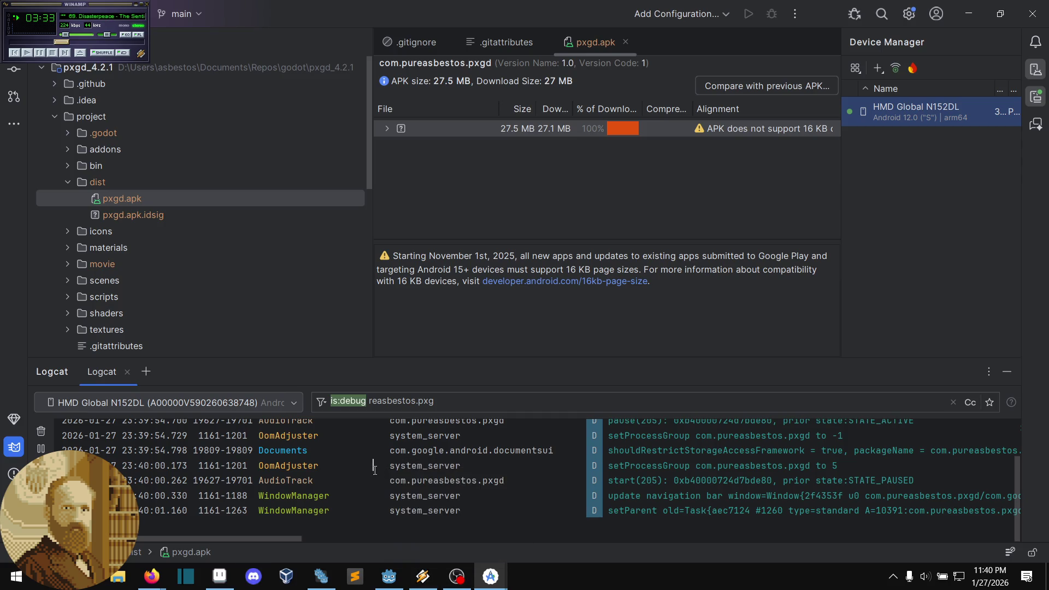
scroll(375, 476, "up", 1)
left_click_drag(285, 458, 782, 459)
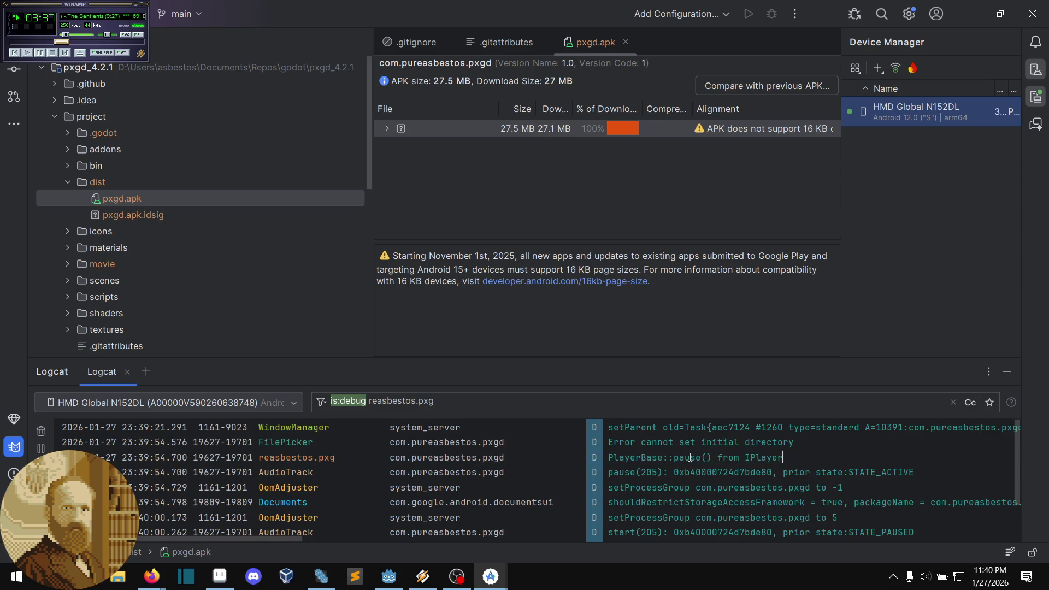
scroll(681, 459, "down", 1)
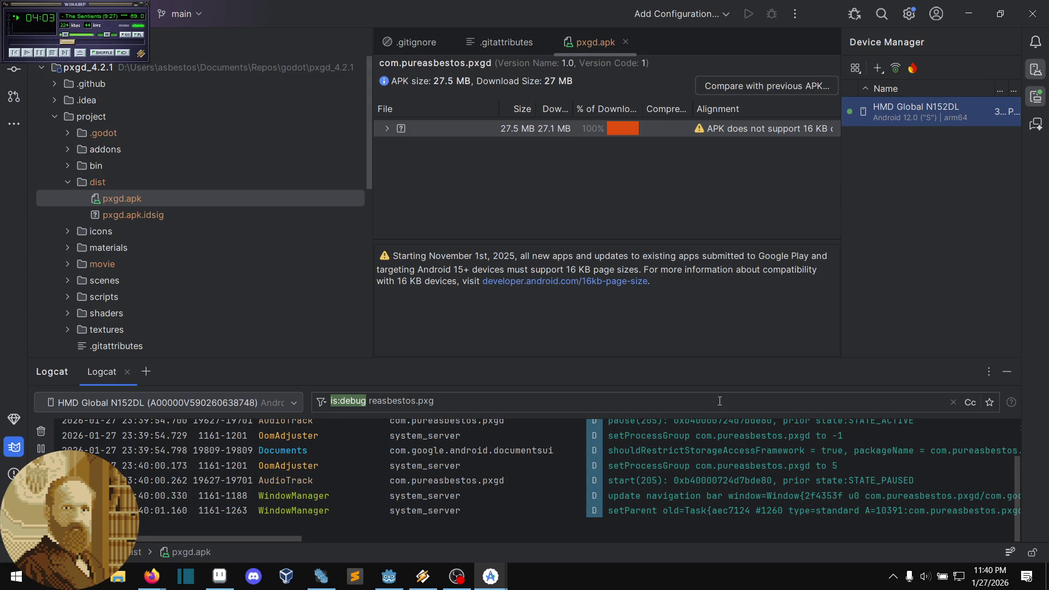
left_click(708, 389)
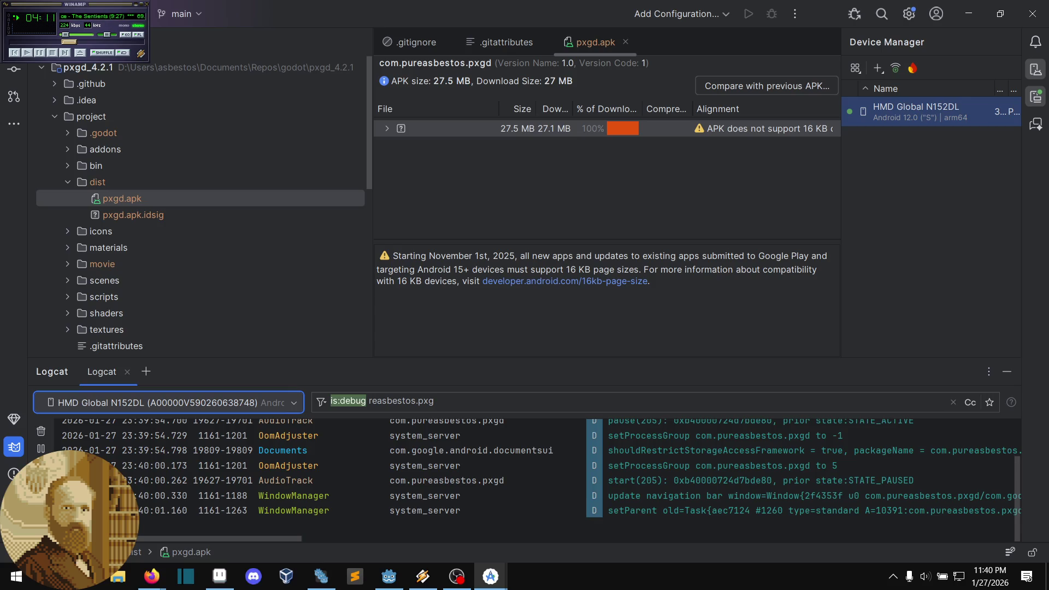
Step: Switch between Android Studio and Firefox, ending on the Reddit logcat thread
key("alt+Tab")
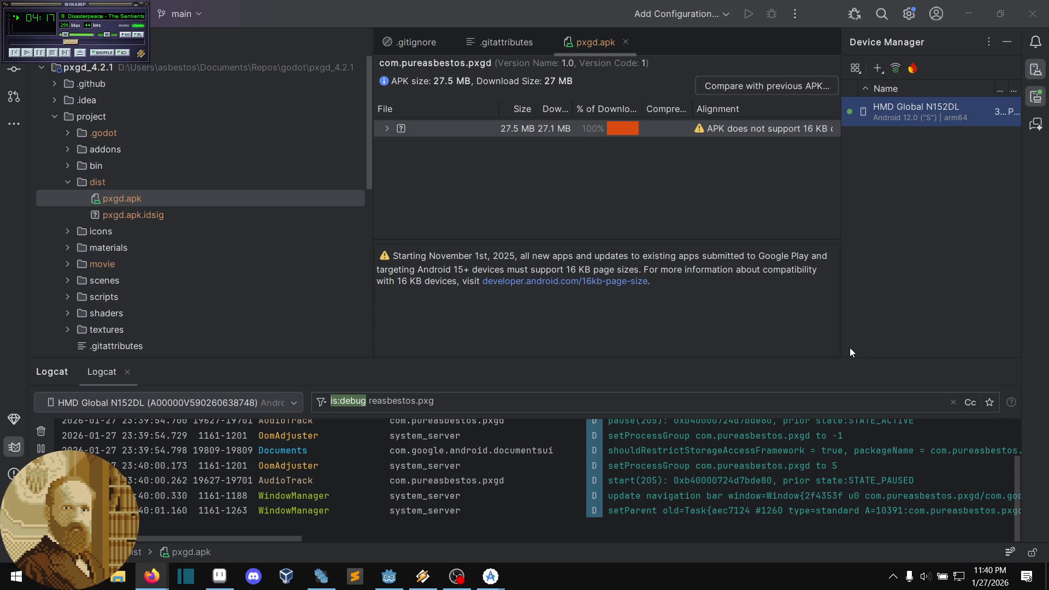
key("alt+Tab")
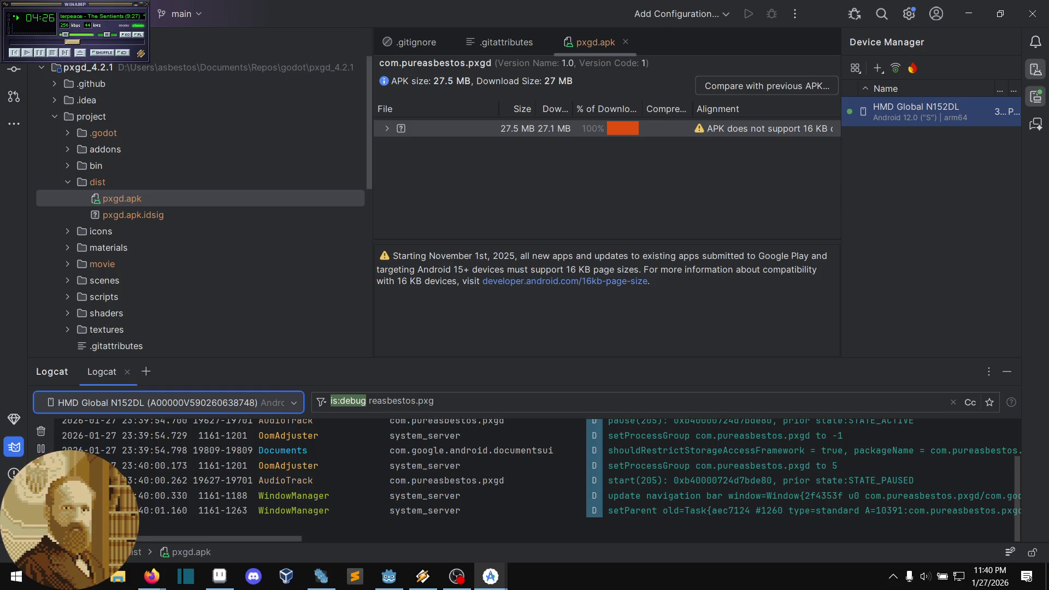
key("alt+Tab")
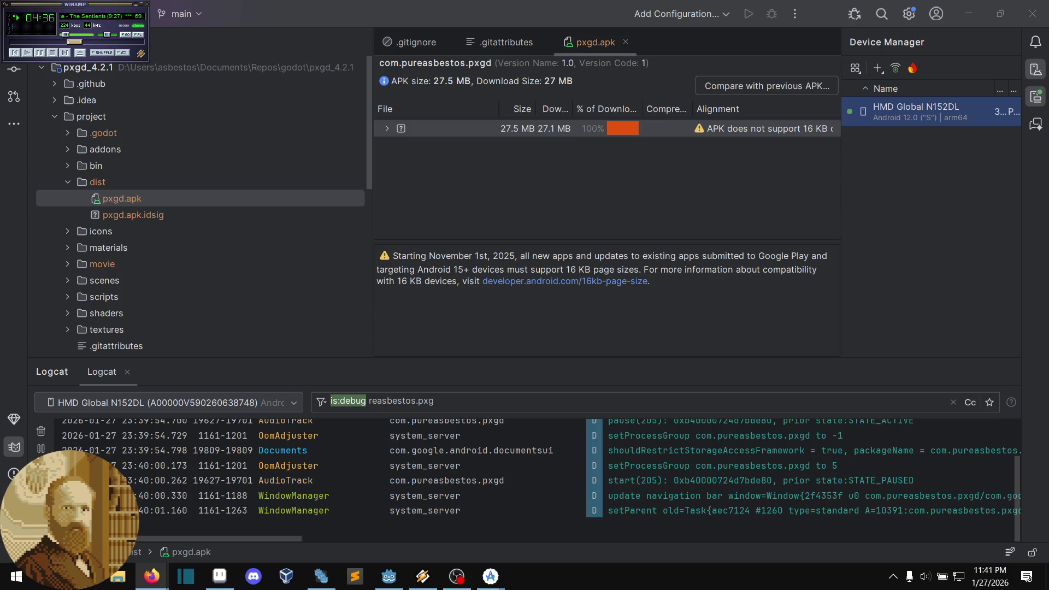
key("alt+Tab")
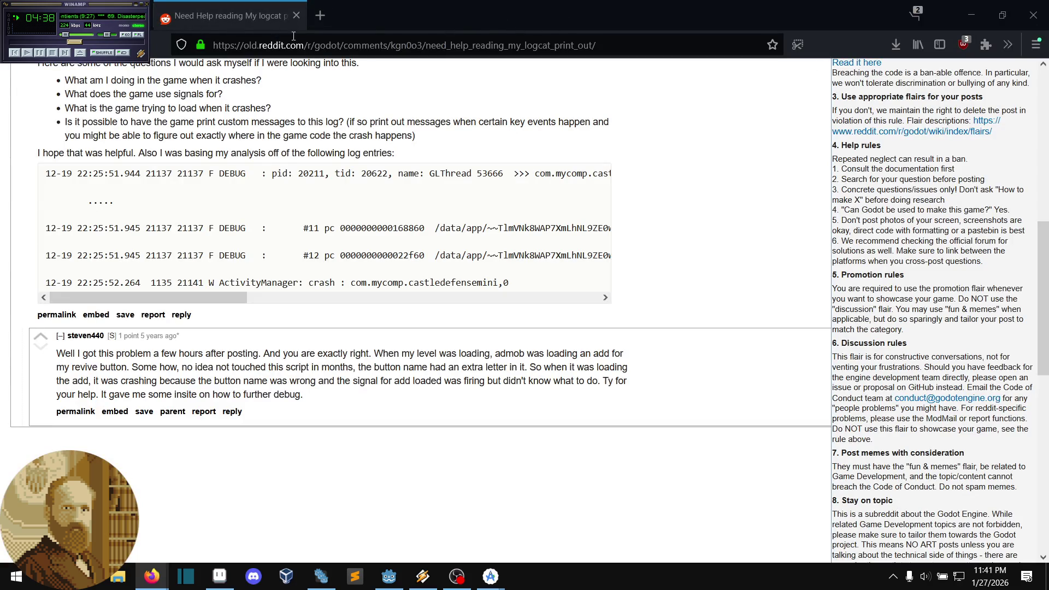
Step: Go back to the Google results and open GitHub issue #92686 in a new tab
key("alt+Left")
scroll(579, 285, "down", 2)
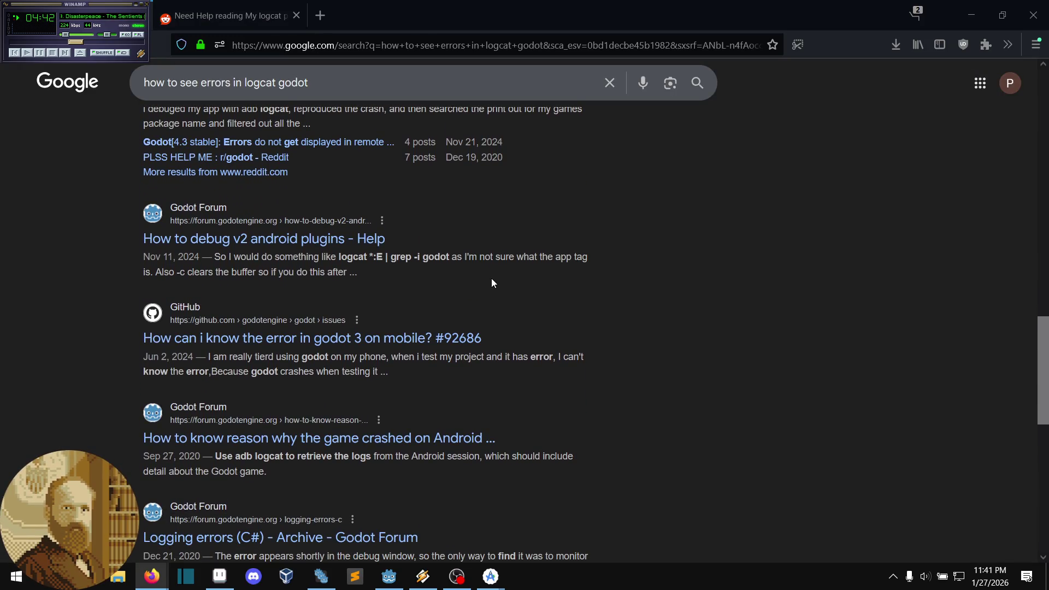
middle_click(433, 336)
scroll(527, 300, "up", 3)
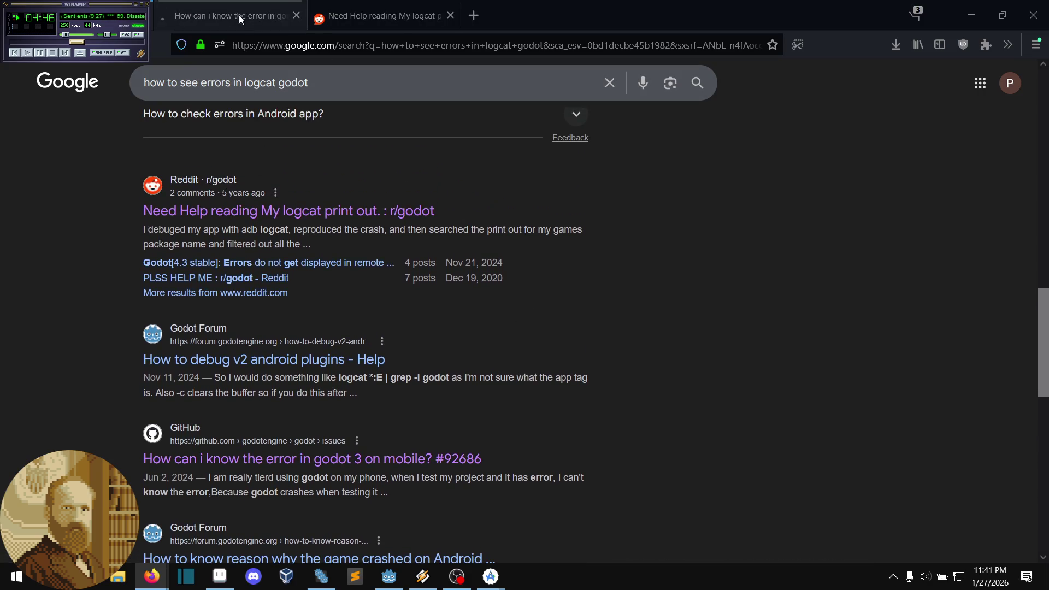
left_click(238, 15)
Step: Look over issue #92686, close its tab, and return to the top of the results
middle_click(455, 289)
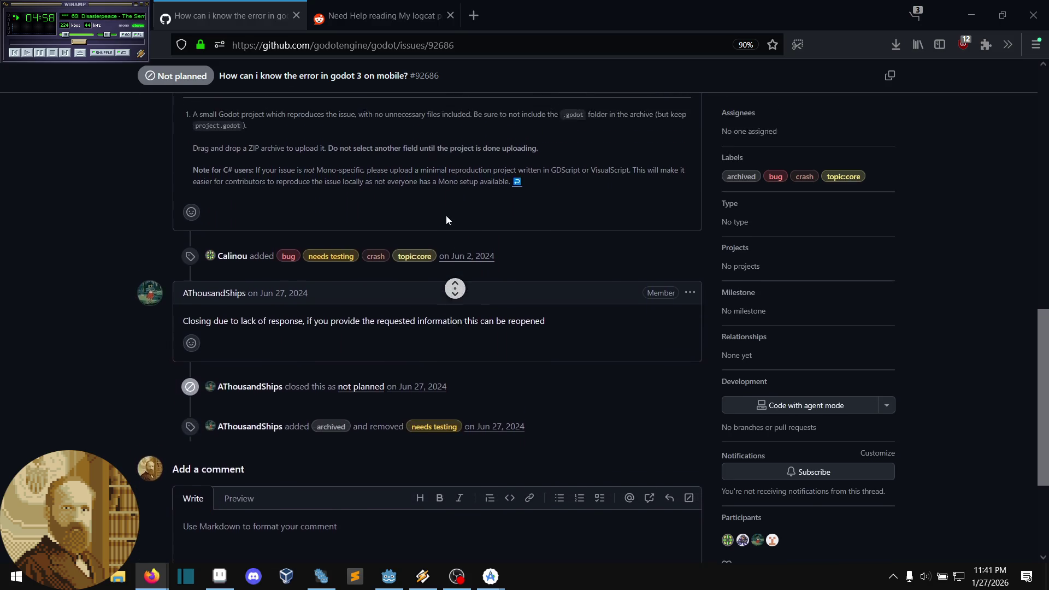
left_click(388, 213)
left_click(297, 16)
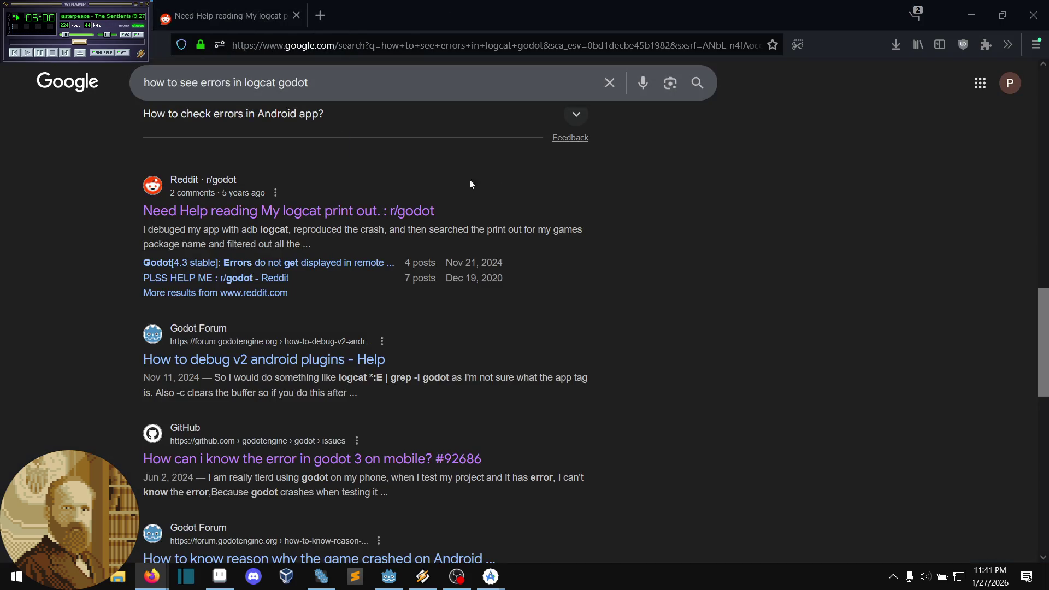
middle_click(680, 229)
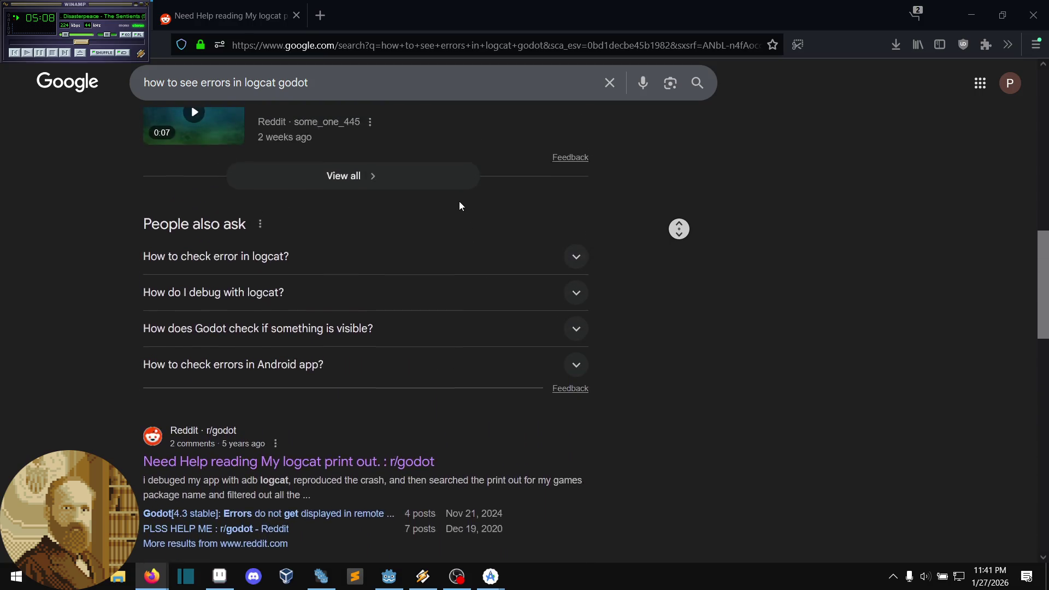
left_click(294, 160)
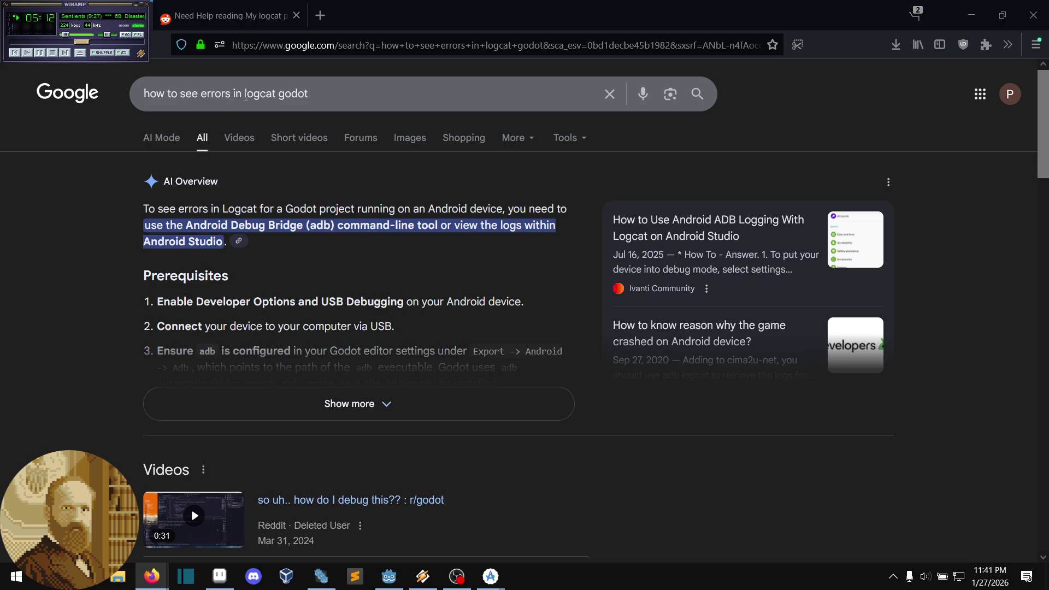
Step: Change the Google query to 'print to logcat godot' and search
left_click_drag(245, 94, 1, 82)
type("print to")
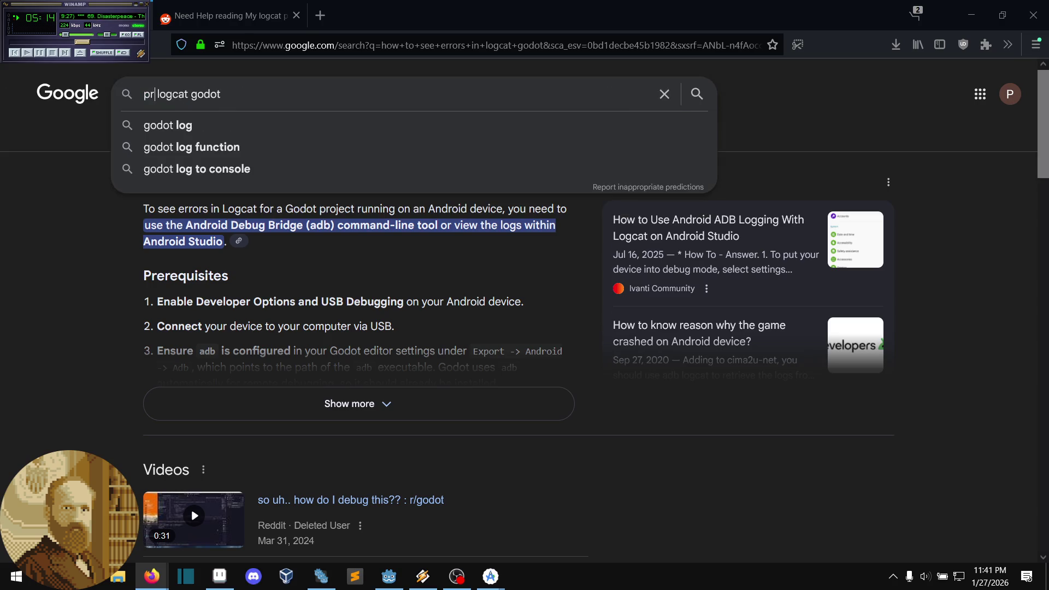
key("Return")
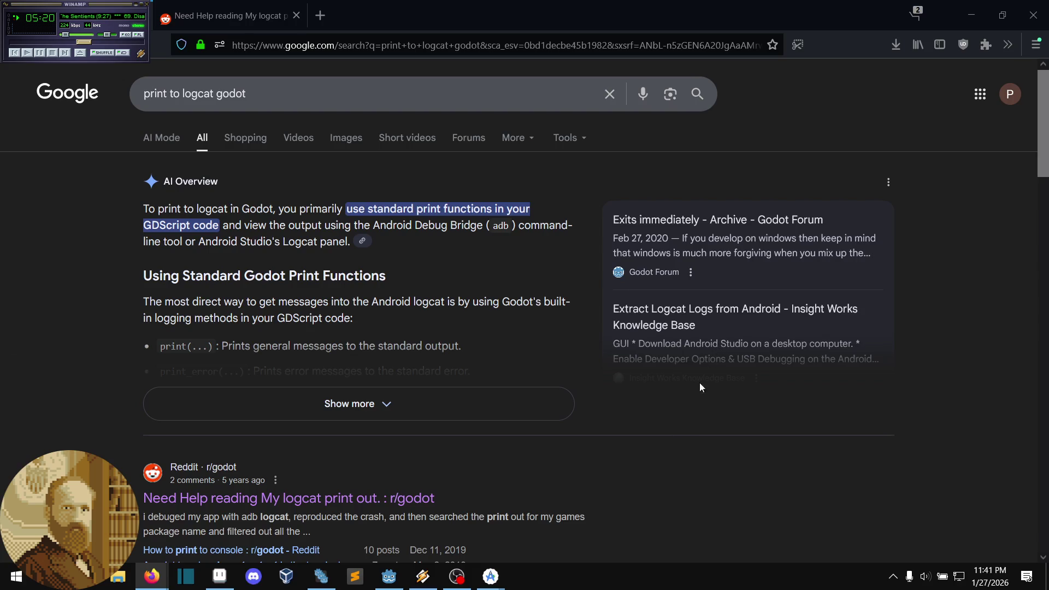
Step: Open GitHub issue #82764 about print() not reaching the Output panel on Android
middle_click(680, 436)
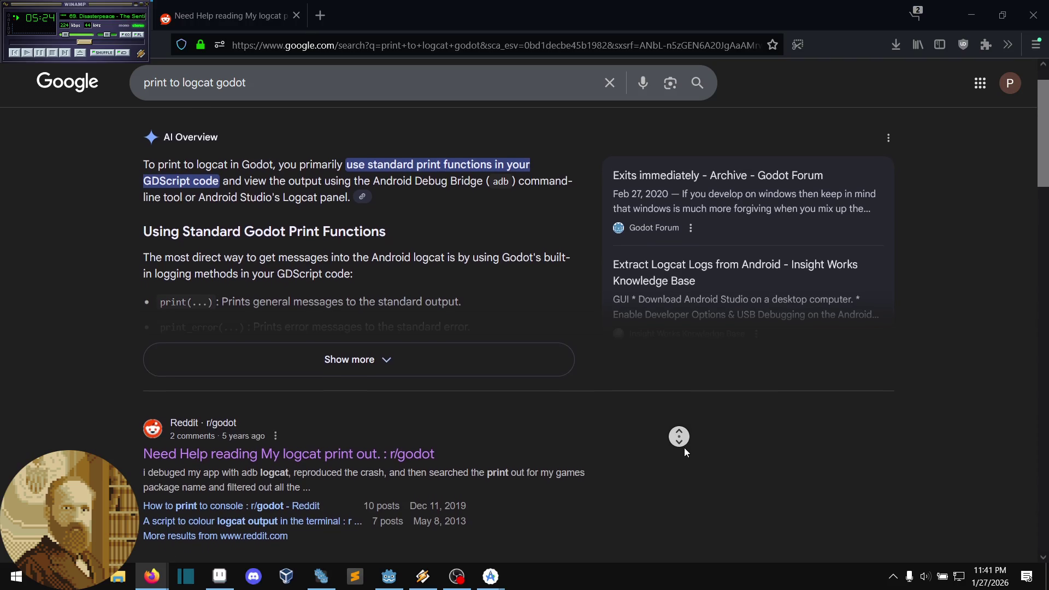
middle_click(685, 449)
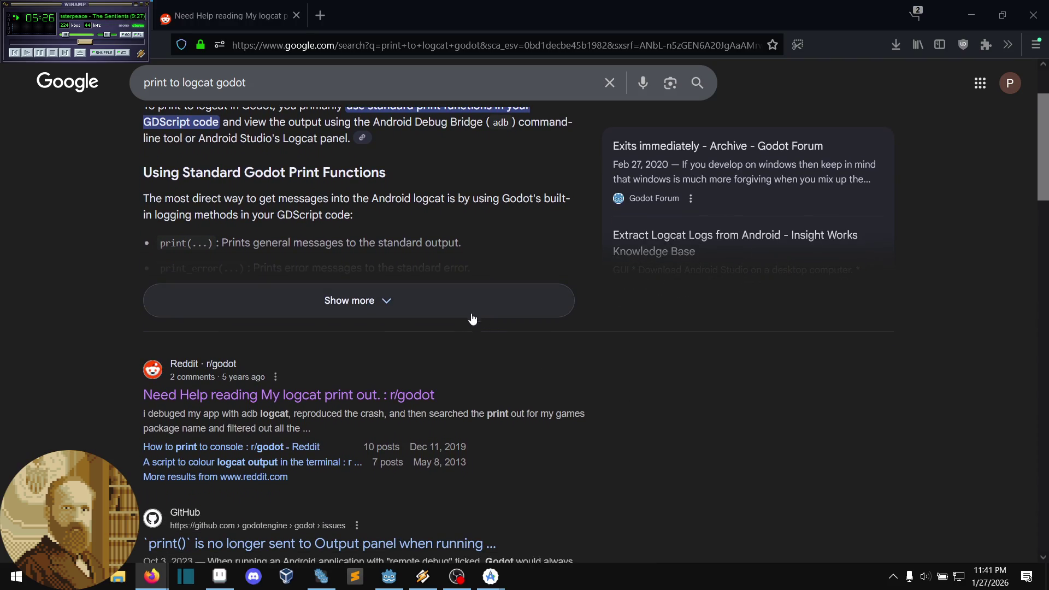
middle_click(681, 436)
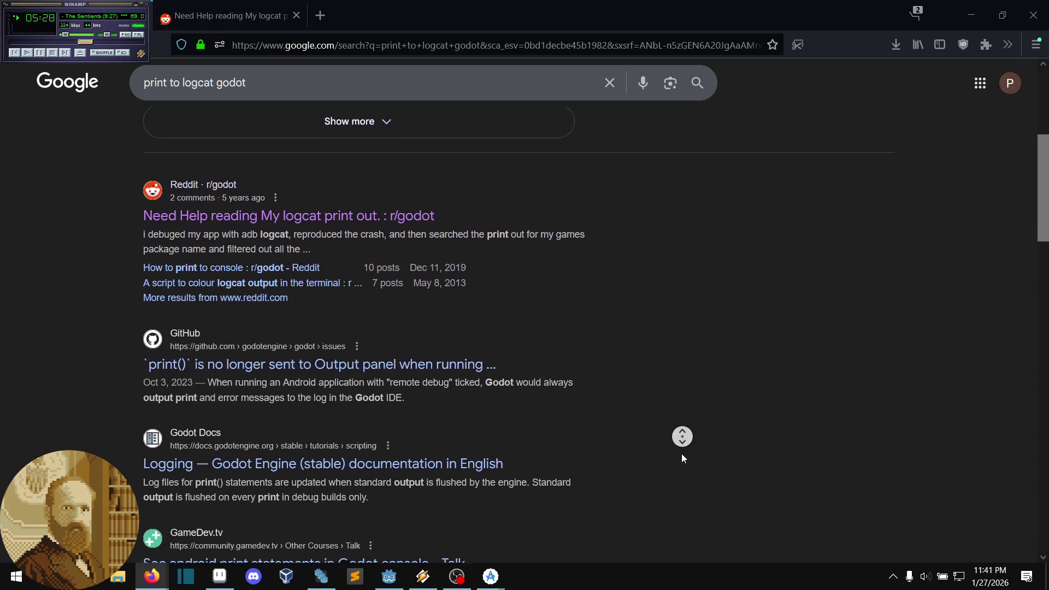
middle_click(681, 454)
middle_click(381, 344)
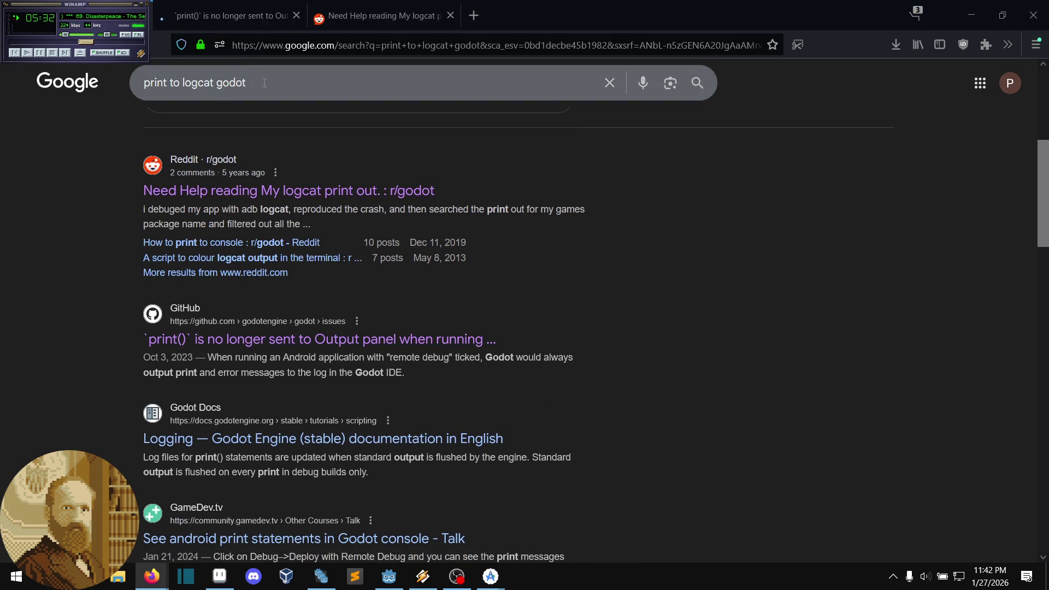
left_click(230, 15)
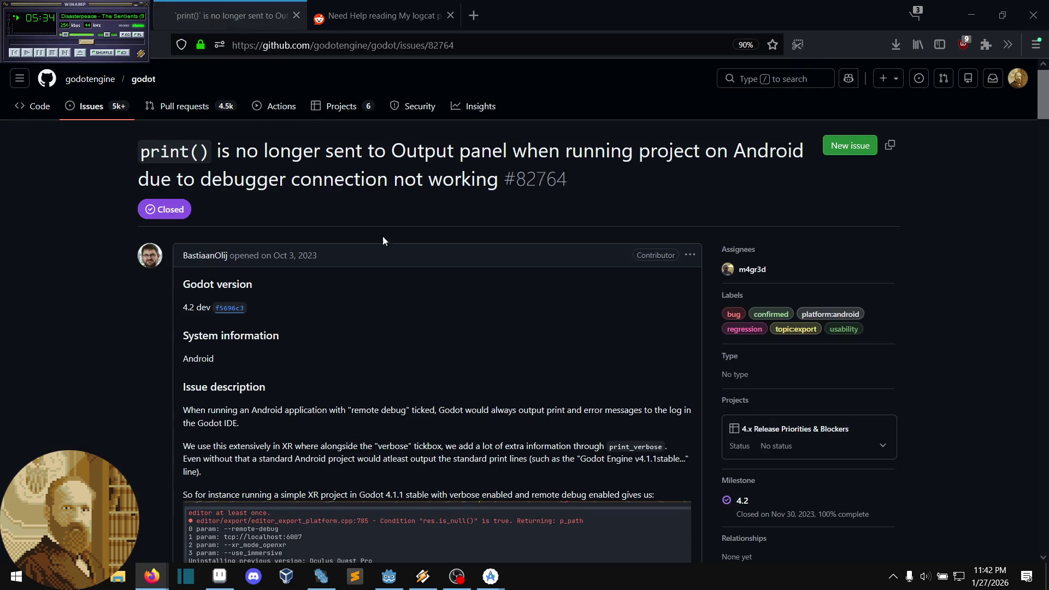
Step: Read GitHub issue #82764 down to the adb logcat -s godot USER ERROR comment, then return to Android Studio
middle_click(413, 261)
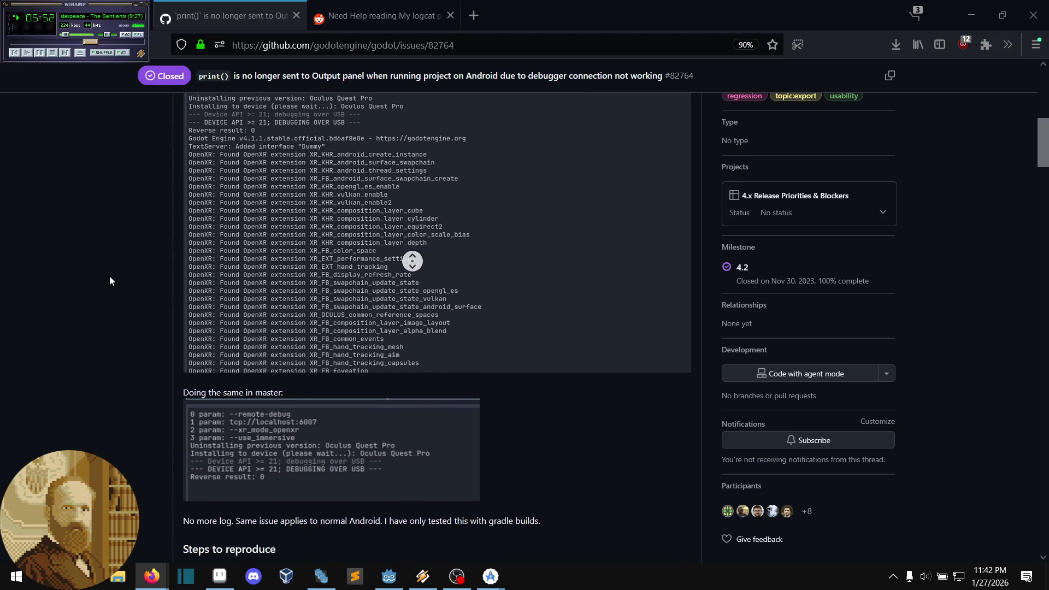
left_click(216, 390)
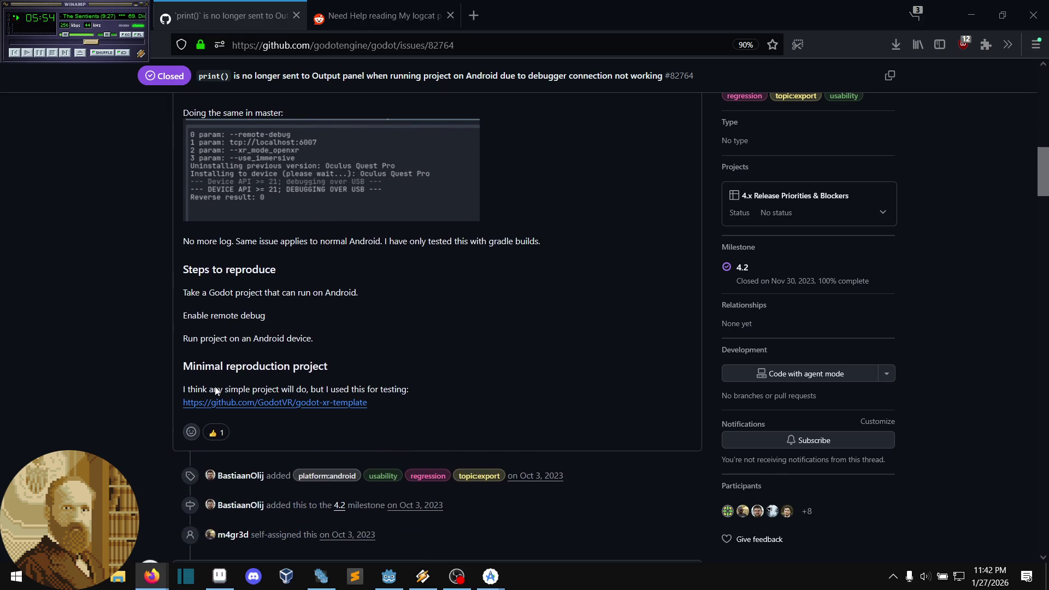
middle_click(124, 315)
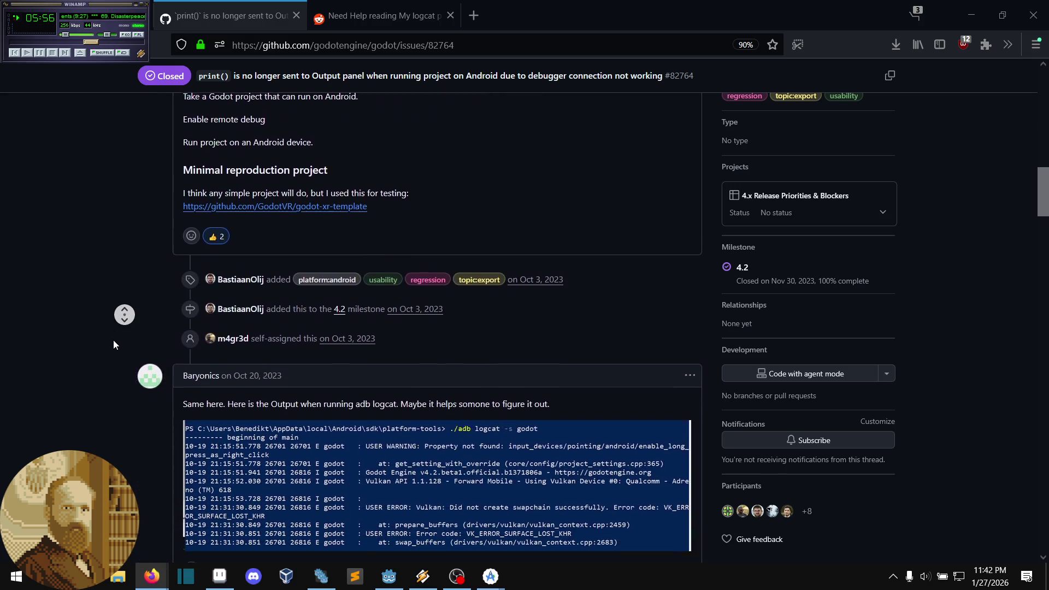
left_click(122, 333)
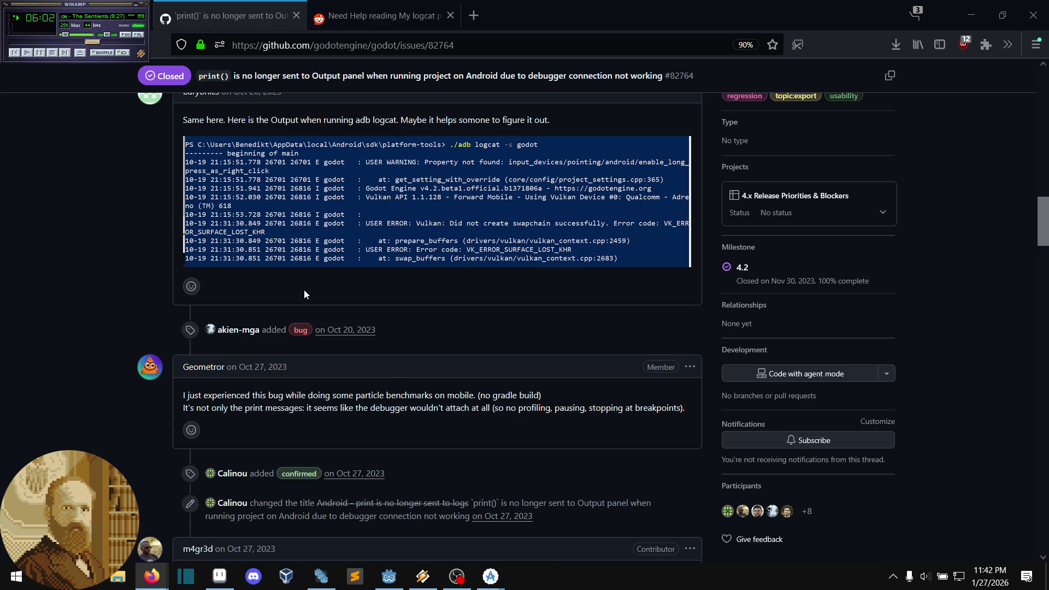
mouse_move(500, 579)
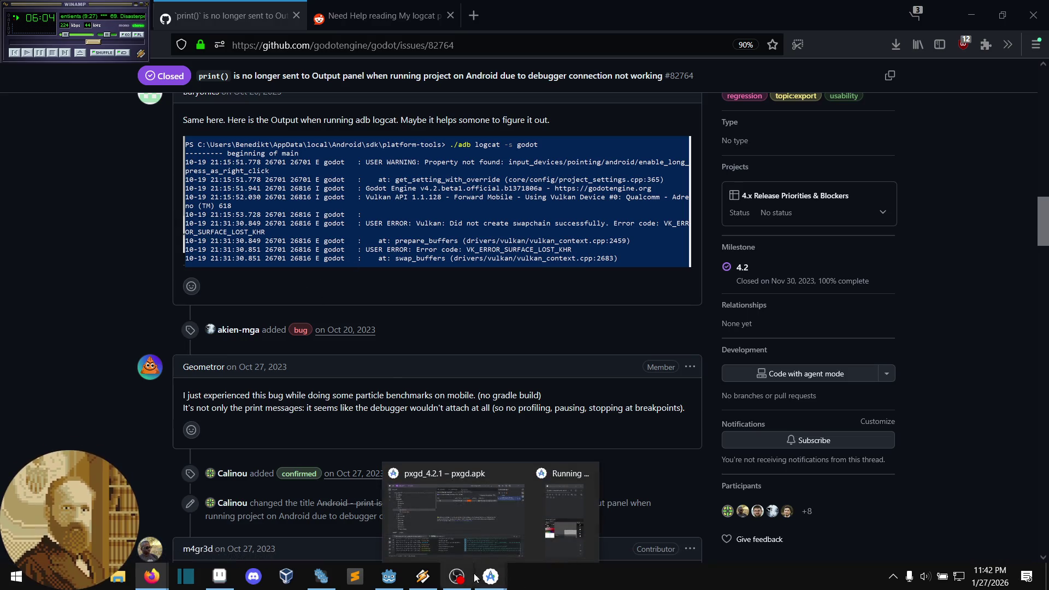
left_click(455, 519)
Step: Change the Logcat filter to 'godot' and delete the 'is:debug' term
left_click_drag(448, 402, 369, 401)
type("g g")
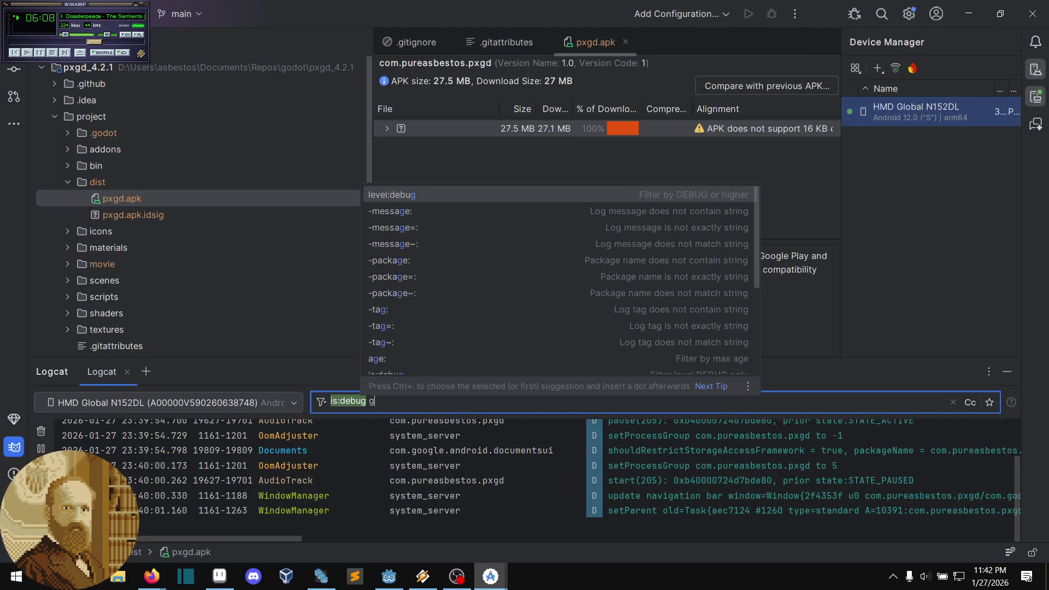
type("odot")
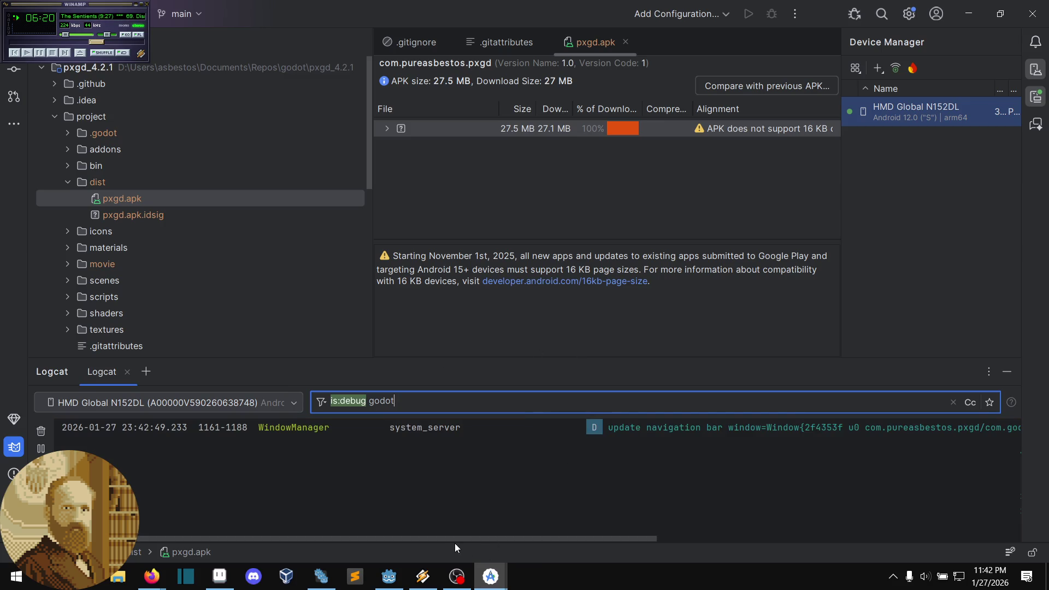
left_click_drag(445, 538, 801, 518)
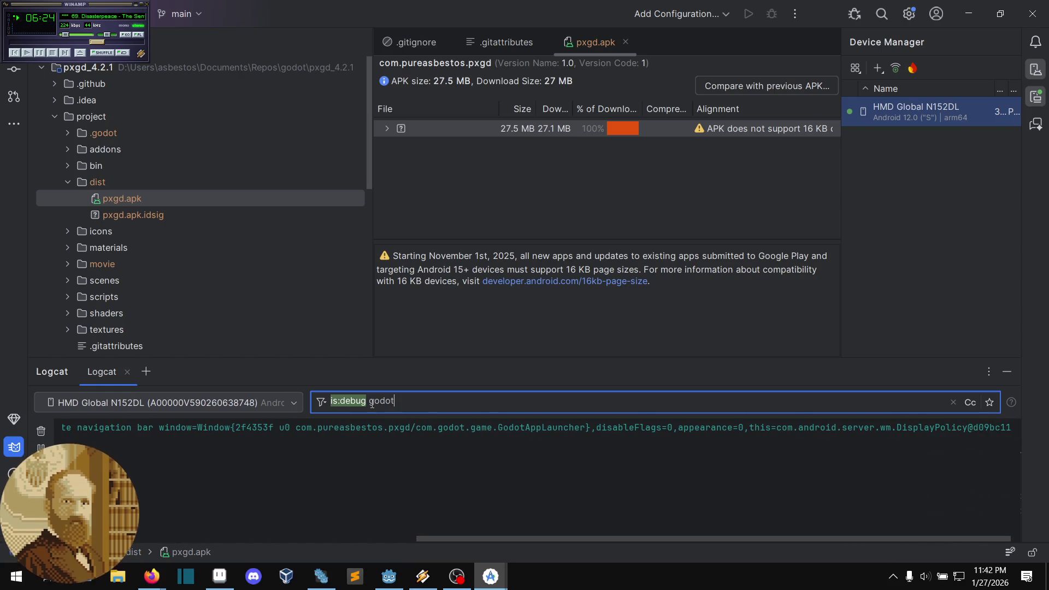
key("BackSpace")
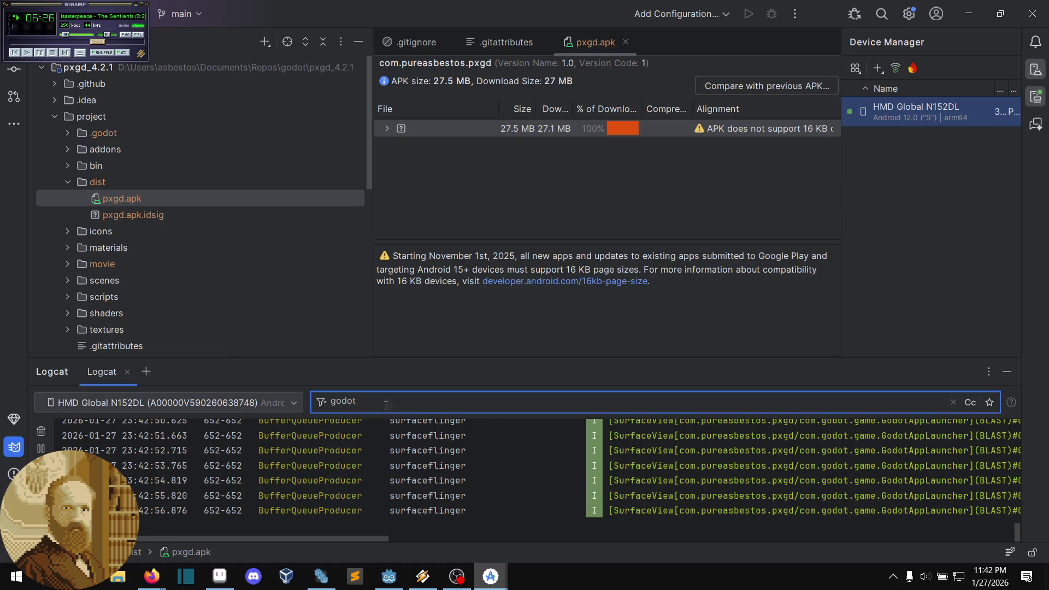
Step: Clear the old Logcat output
scroll(450, 478, "up", 10)
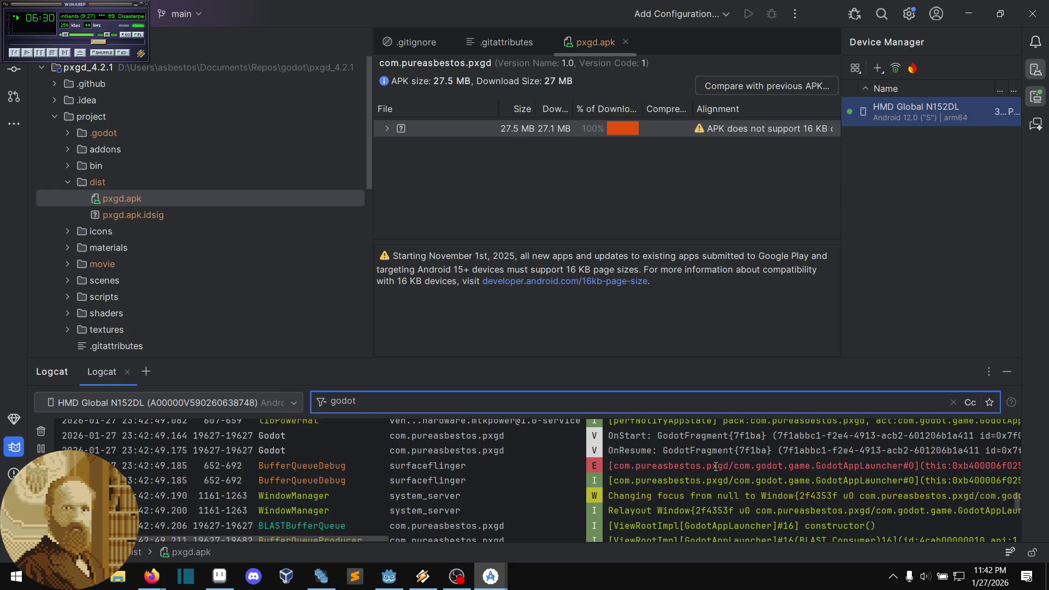
left_click_drag(775, 465, 1045, 468)
left_click(952, 467)
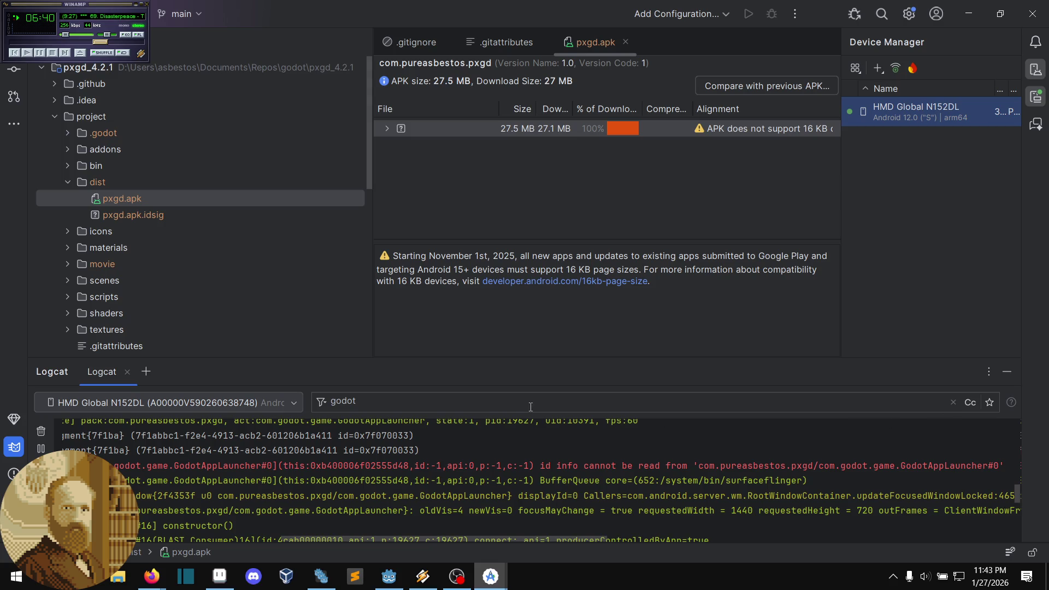
left_click(47, 436)
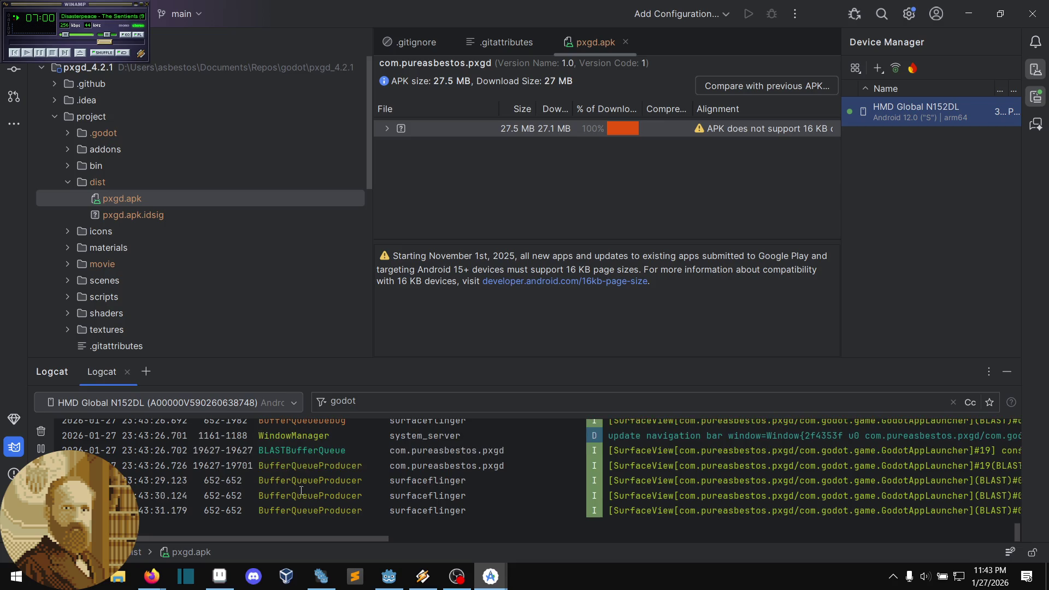
Step: Scroll up the godot-filtered Logcat to the new RGBAFloat warnings with brush.gd backtraces
scroll(448, 507, "up", 1)
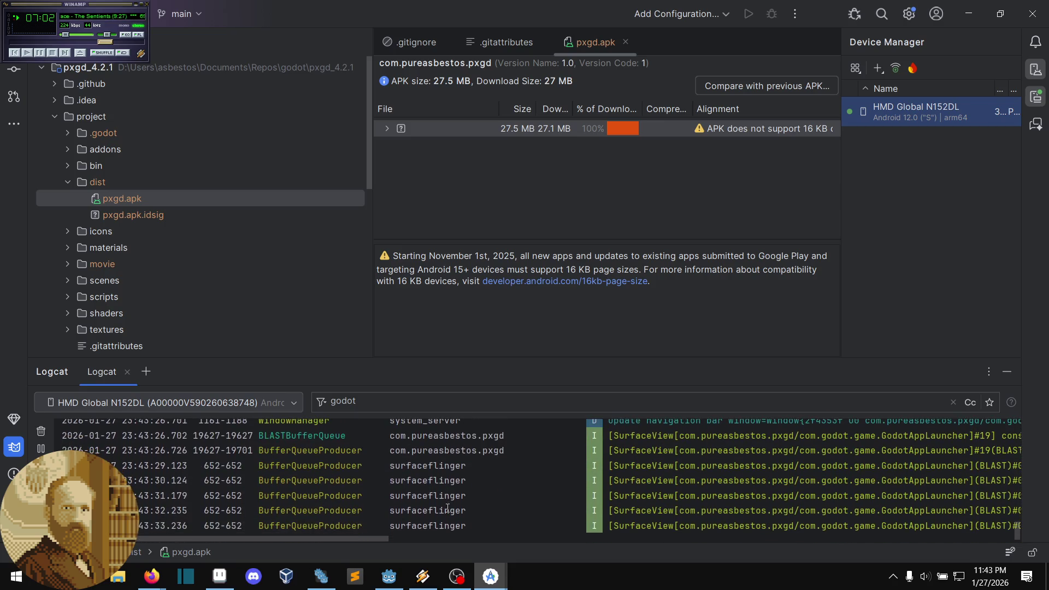
scroll(373, 502, "up", 1)
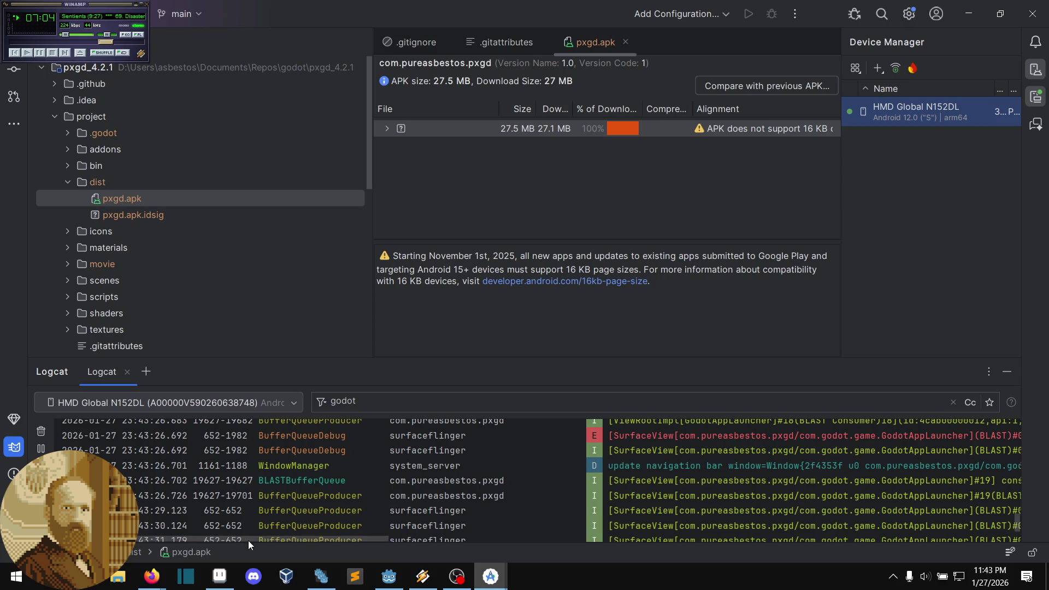
mouse_move(240, 535)
left_mouse_down()
mouse_move(478, 511)
mouse_move(652, 529)
mouse_move(191, 553)
left_mouse_up()
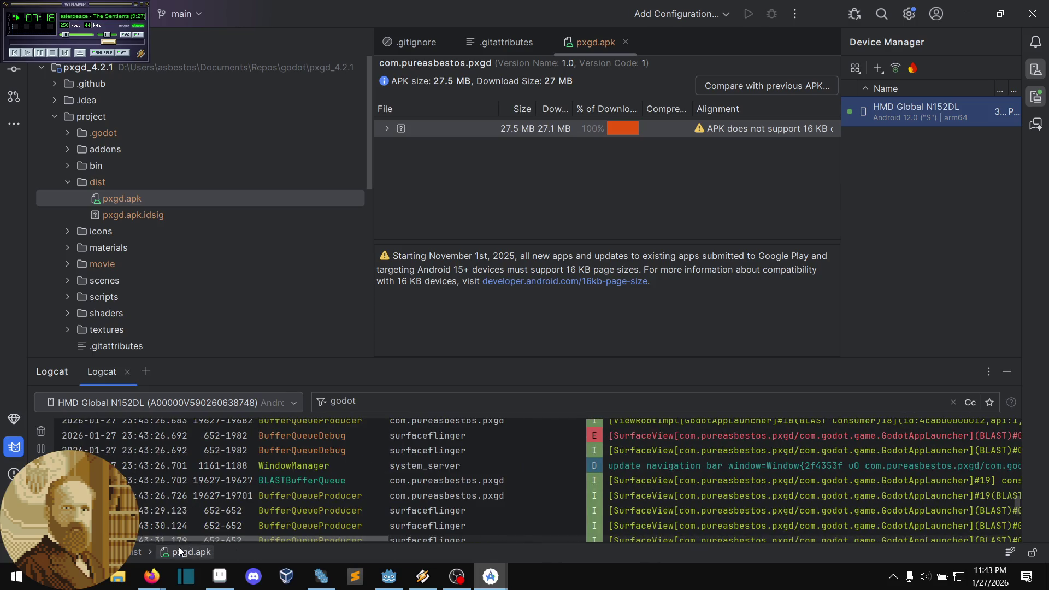
scroll(229, 458, "up", 5)
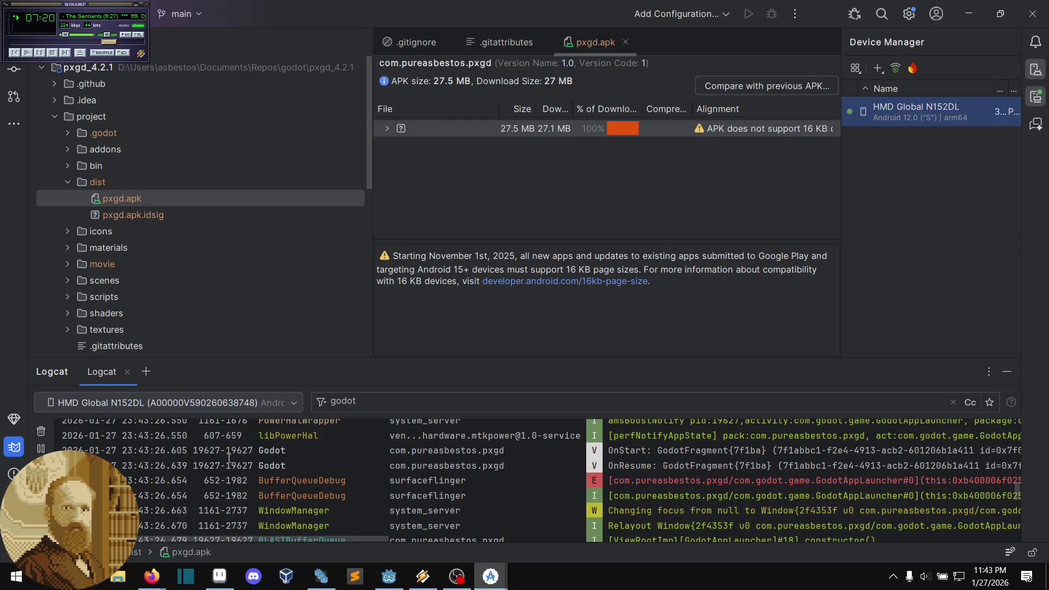
mouse_move(353, 539)
left_mouse_down()
mouse_move(463, 529)
mouse_move(600, 549)
mouse_move(345, 539)
left_mouse_up()
scroll(387, 499, "up", 1)
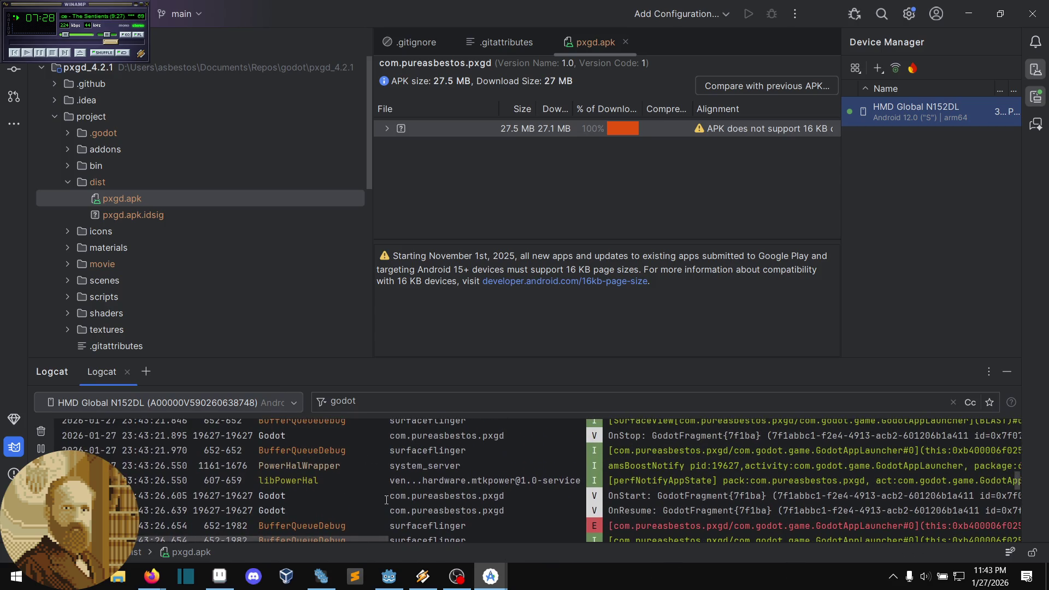
scroll(398, 477, "up", 1)
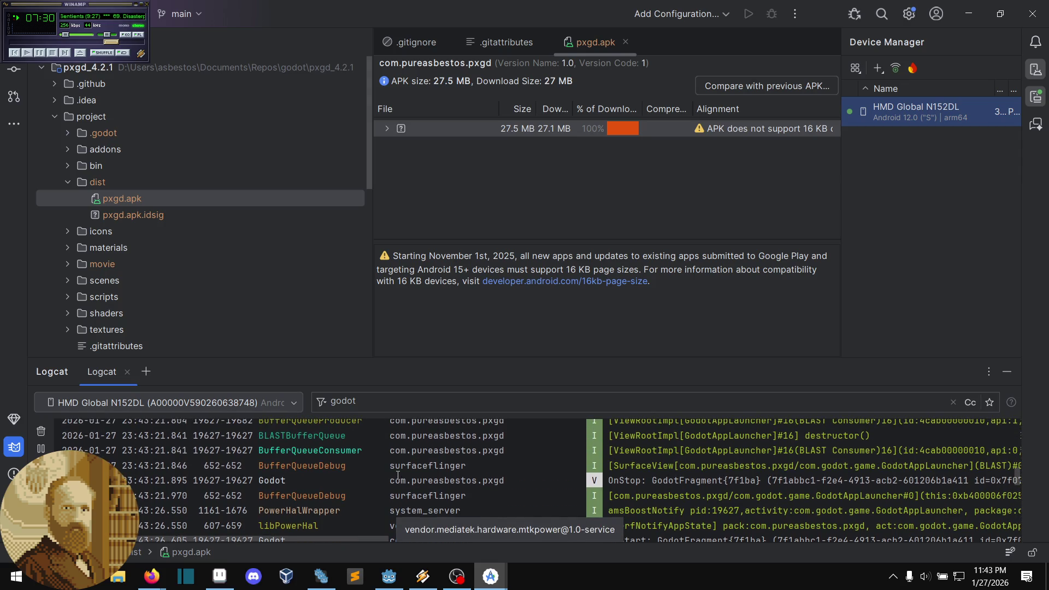
scroll(397, 476, "up", 3)
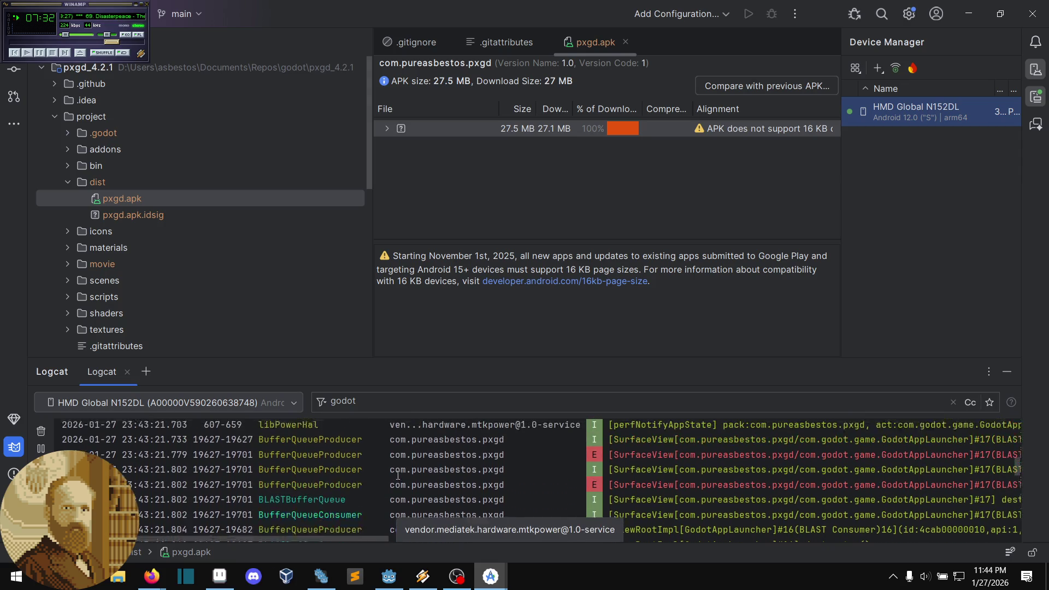
scroll(398, 476, "up", 5)
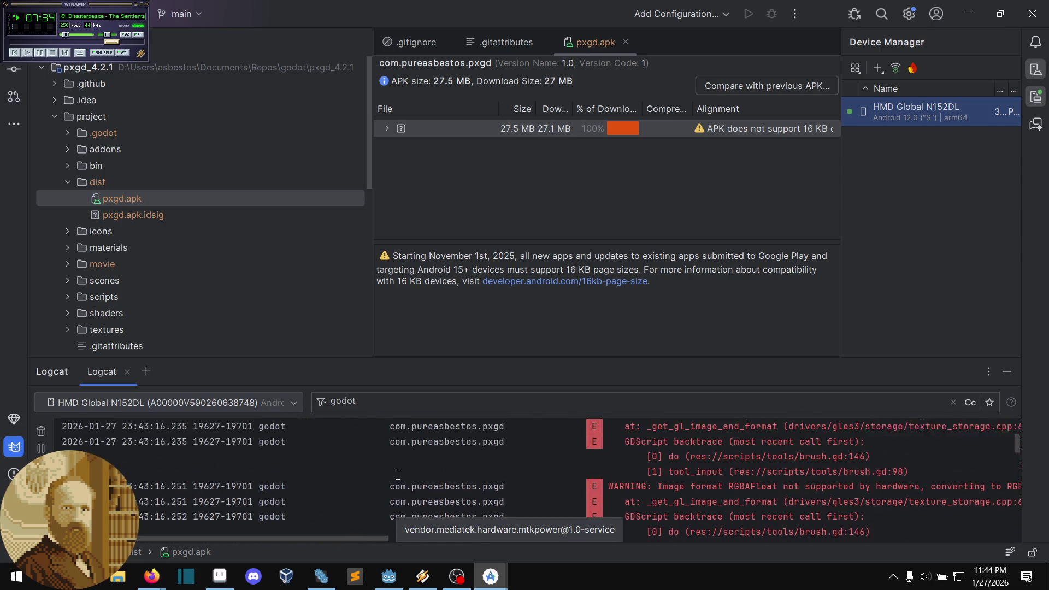
Step: Scroll through the red RGBAFloat-to-RGBAHalf warnings in the godot-filtered Logcat
scroll(701, 516, "up", 3)
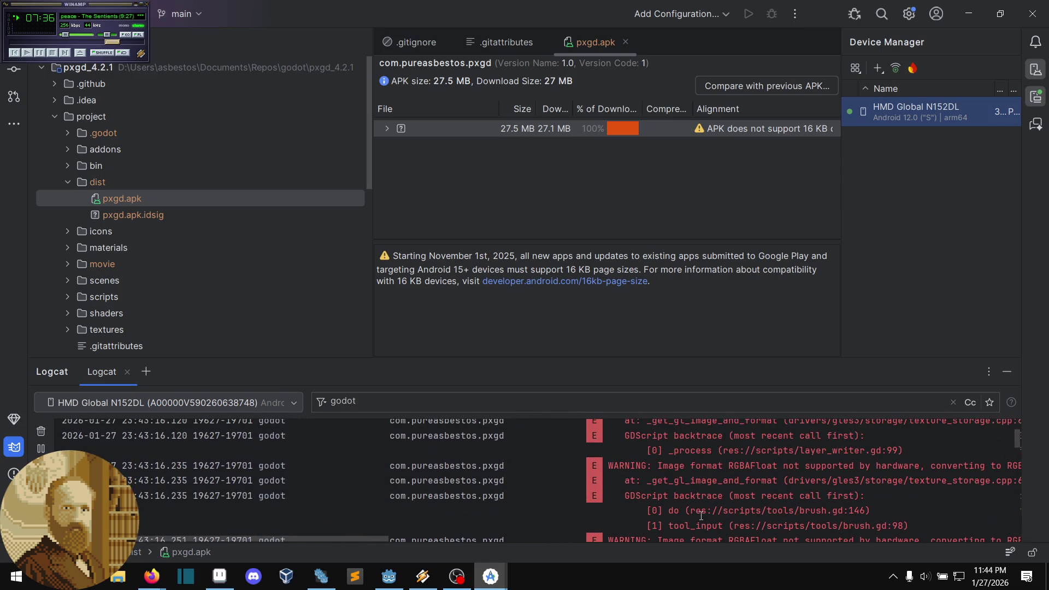
scroll(700, 524, "up", 2)
scroll(700, 535, "up", 4)
scroll(699, 538, "up", 2)
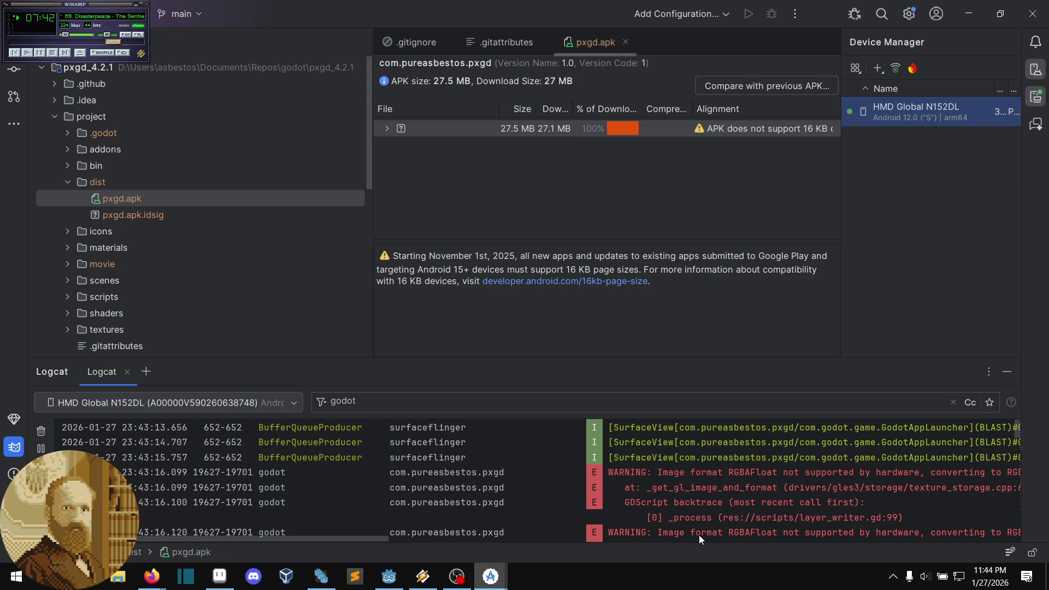
scroll(699, 535, "down", 4)
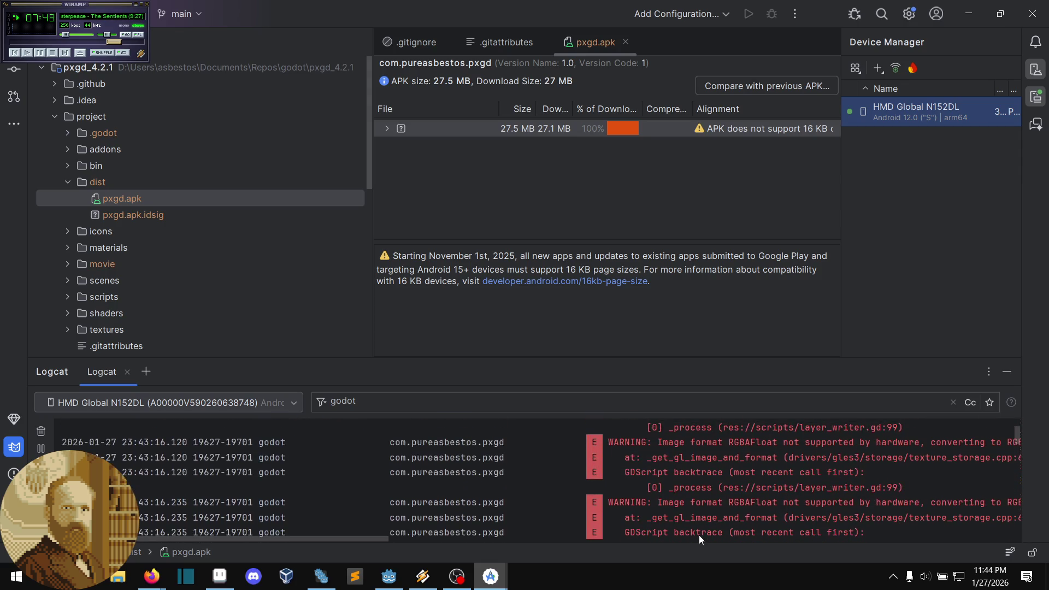
scroll(699, 536, "down", 4)
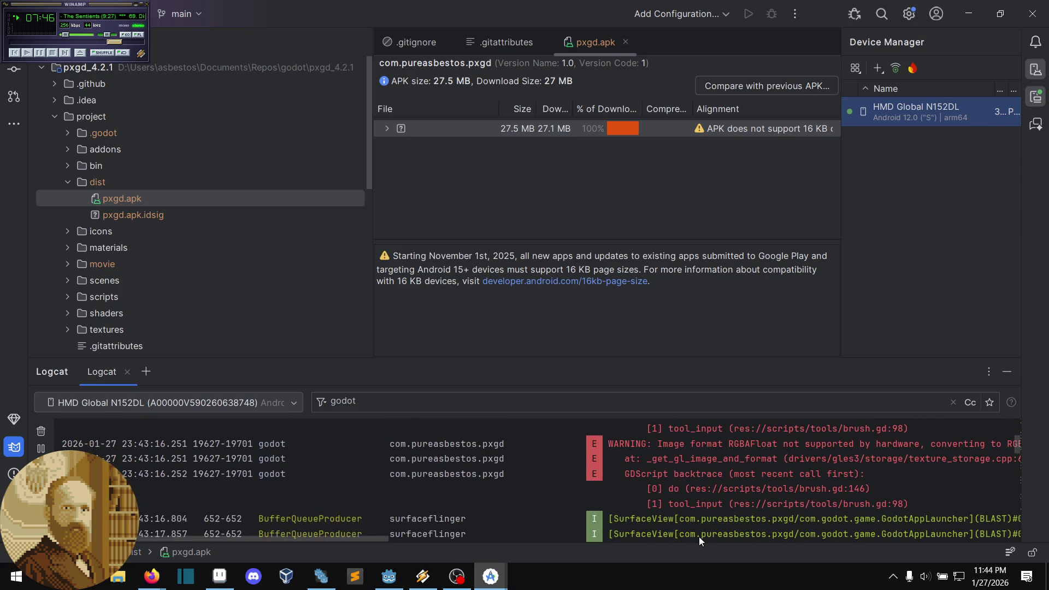
scroll(699, 536, "up", 6)
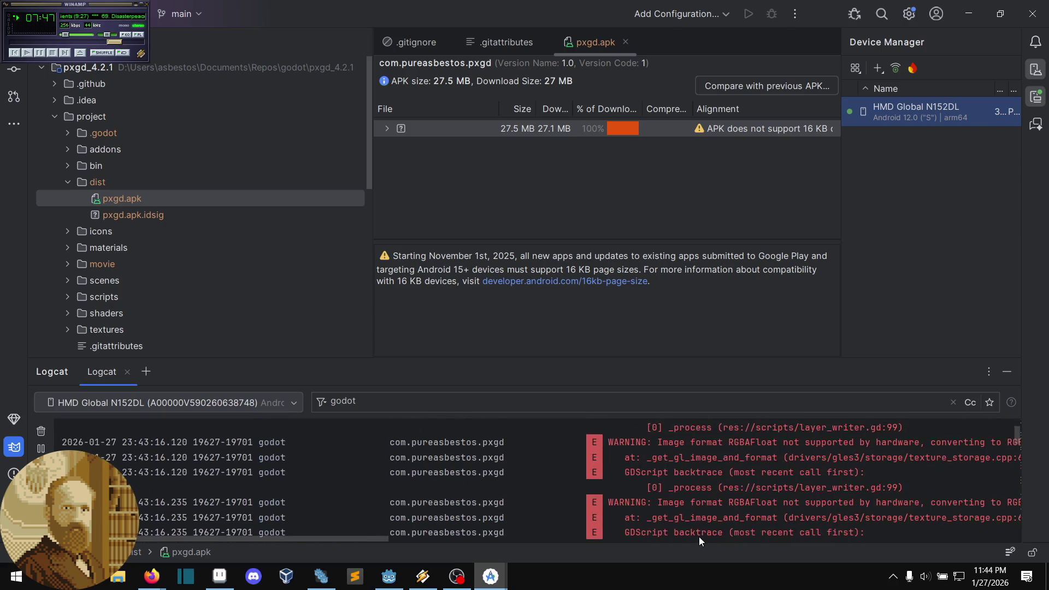
scroll(699, 537, "up", 1)
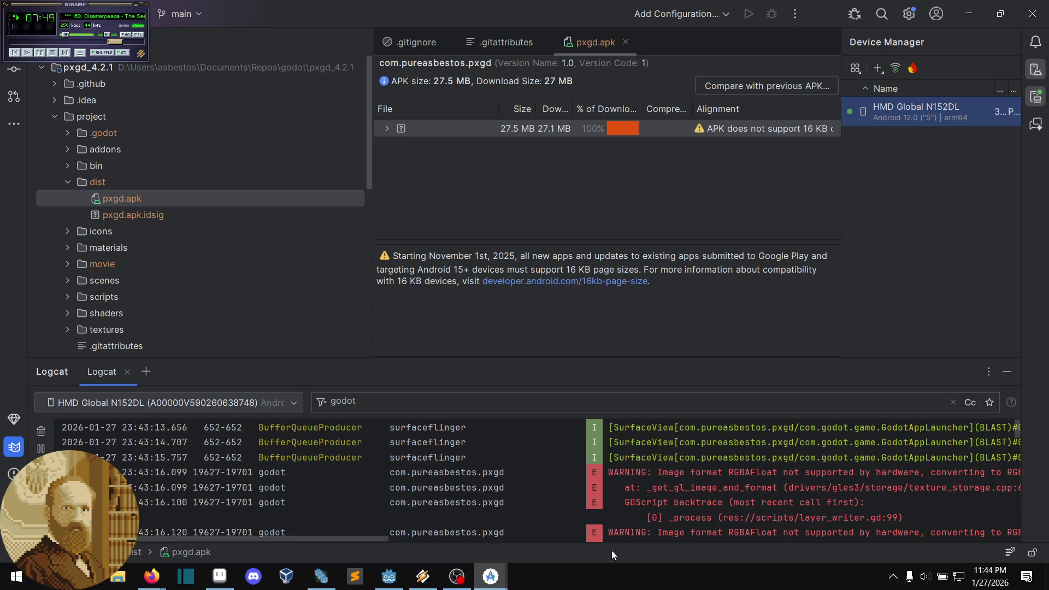
Step: Inspect the brush.gd line 146 and 98 backtraces, then switch to Firefox
scroll(368, 540, "right", 3)
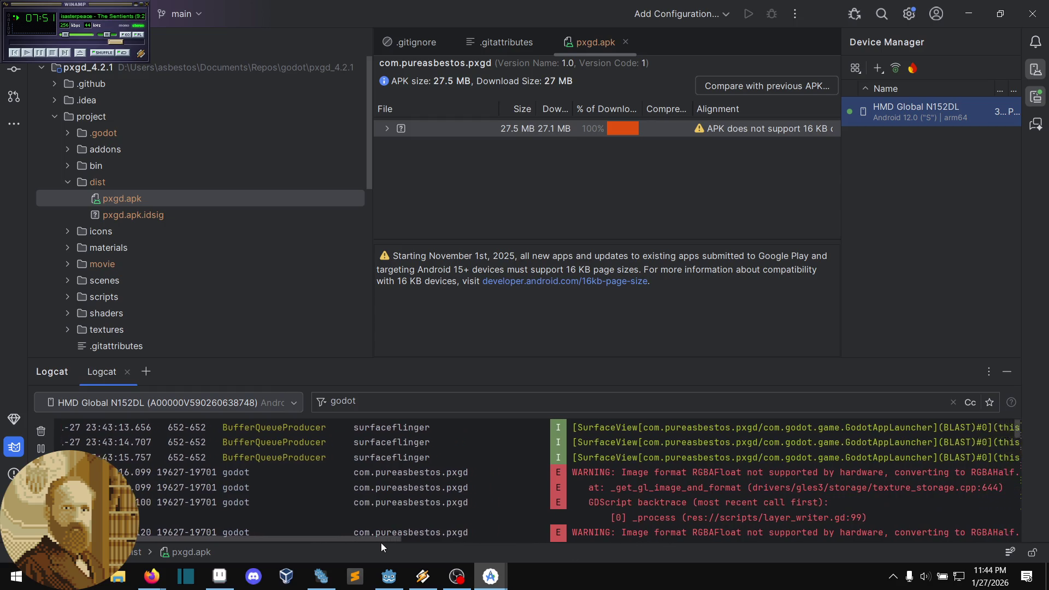
left_click_drag(392, 547, 434, 537)
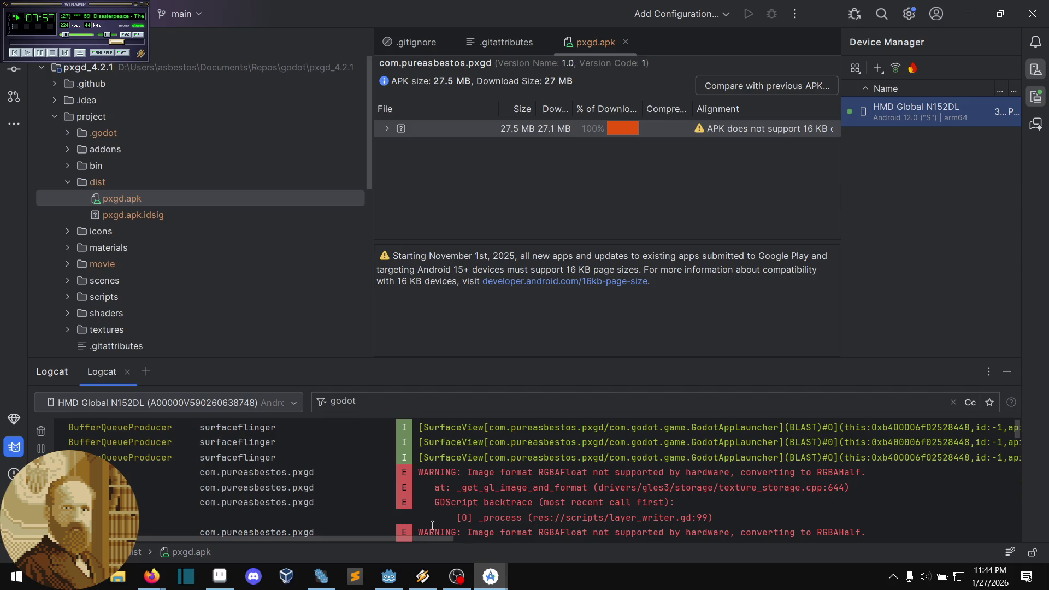
scroll(431, 454, "down", 1)
scroll(431, 454, "up", 1)
scroll(431, 454, "down", 3)
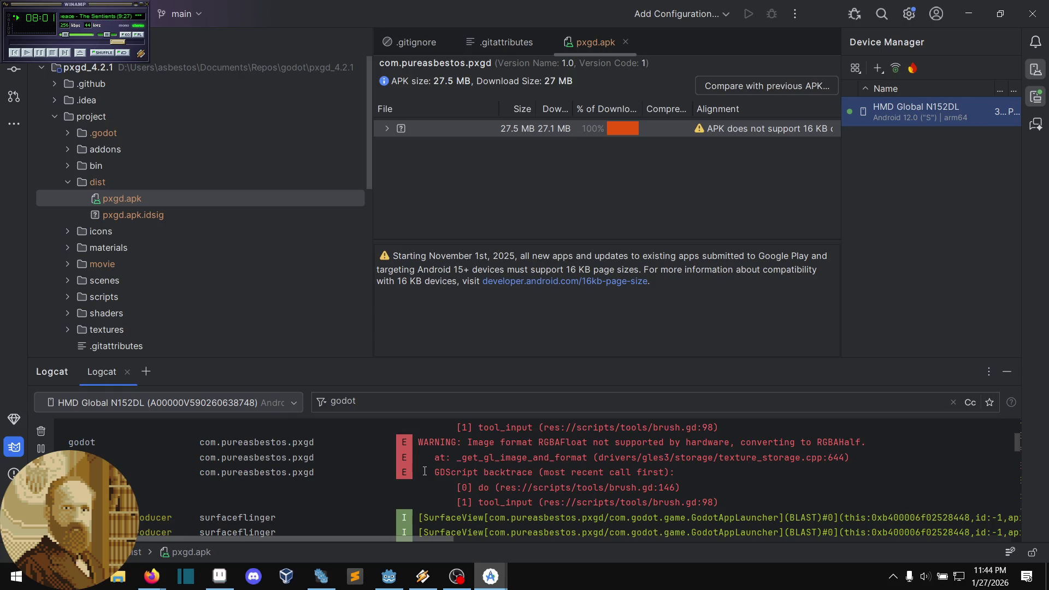
scroll(648, 463, "down", 5)
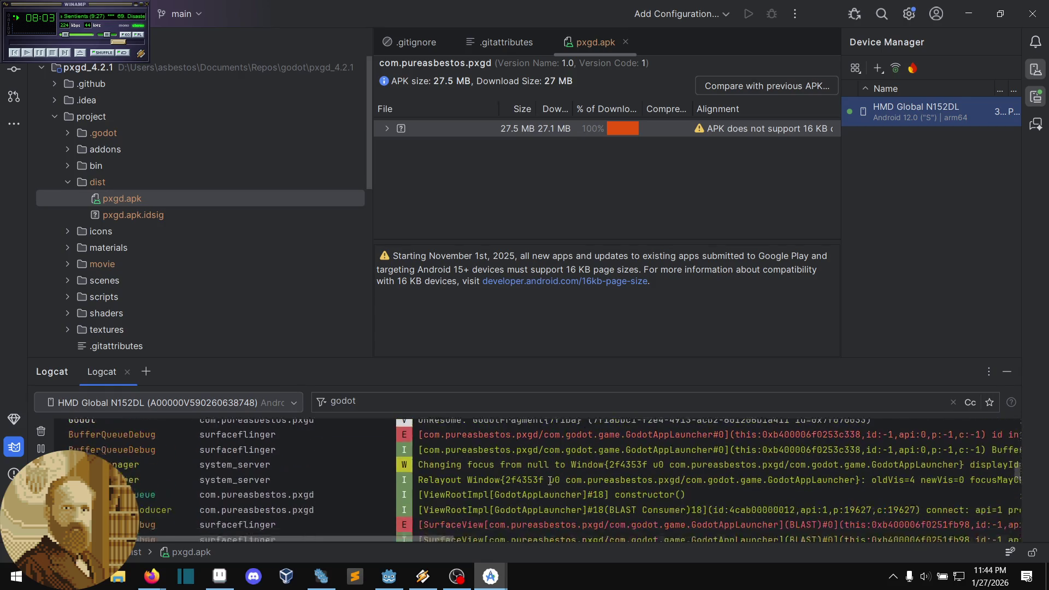
scroll(549, 488, "up", 3)
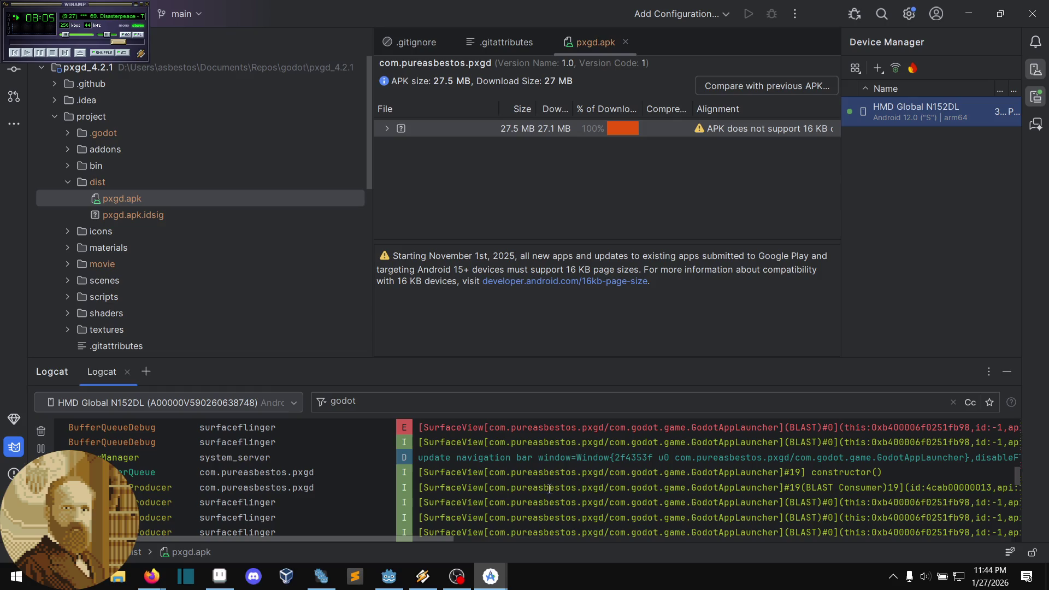
scroll(552, 509, "down", 3)
scroll(552, 509, "down", 5)
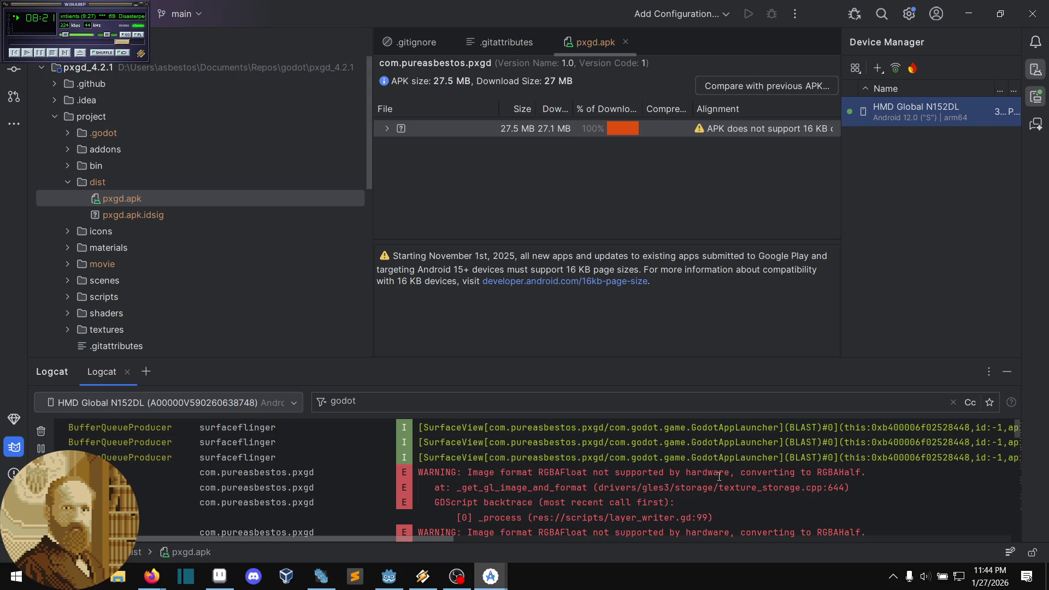
scroll(744, 473, "down", 1)
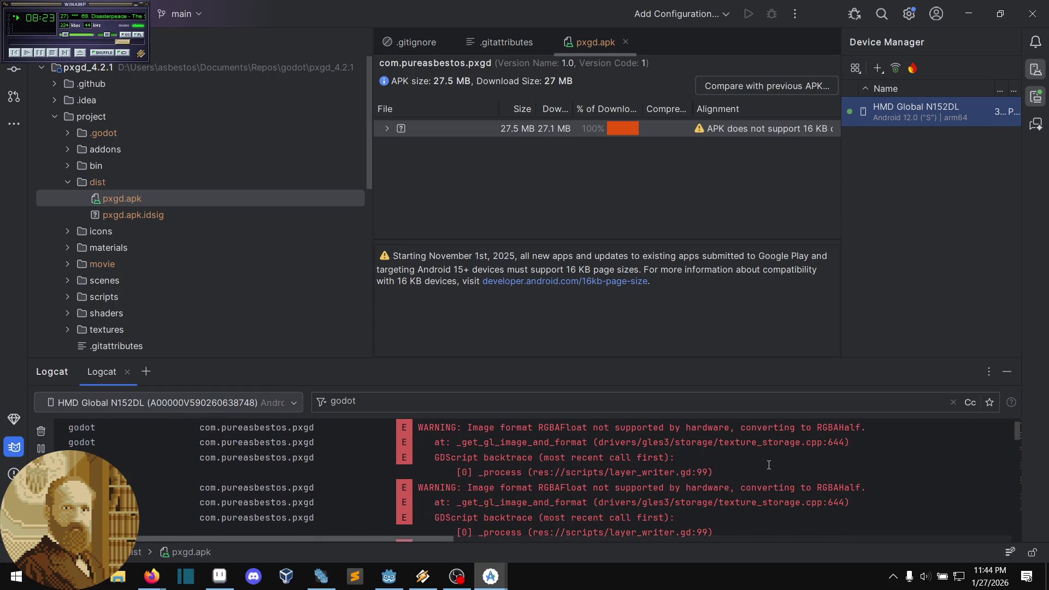
scroll(769, 465, "down", 1)
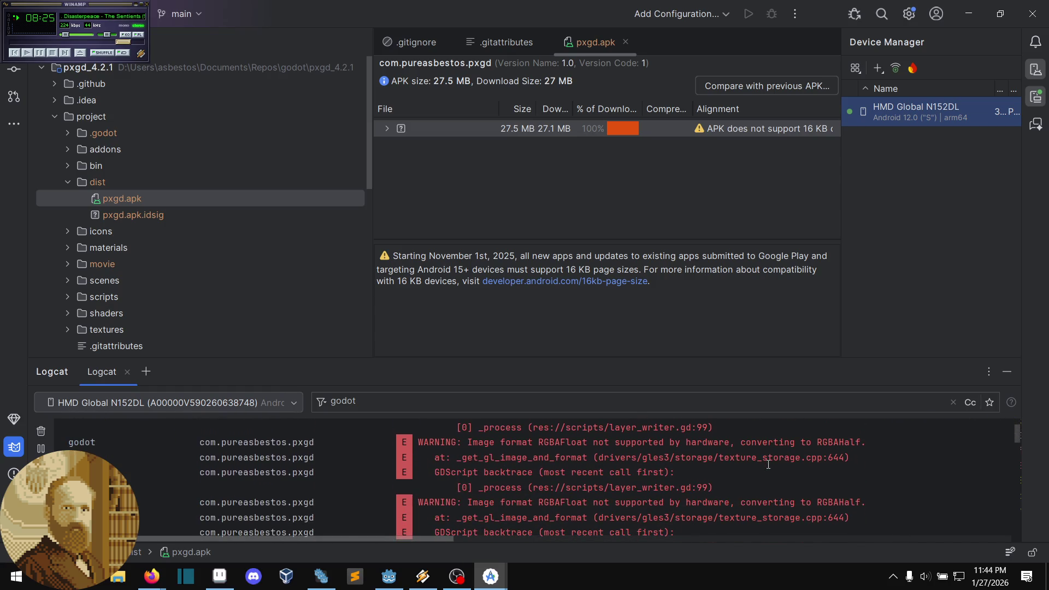
scroll(767, 463, "down", 3)
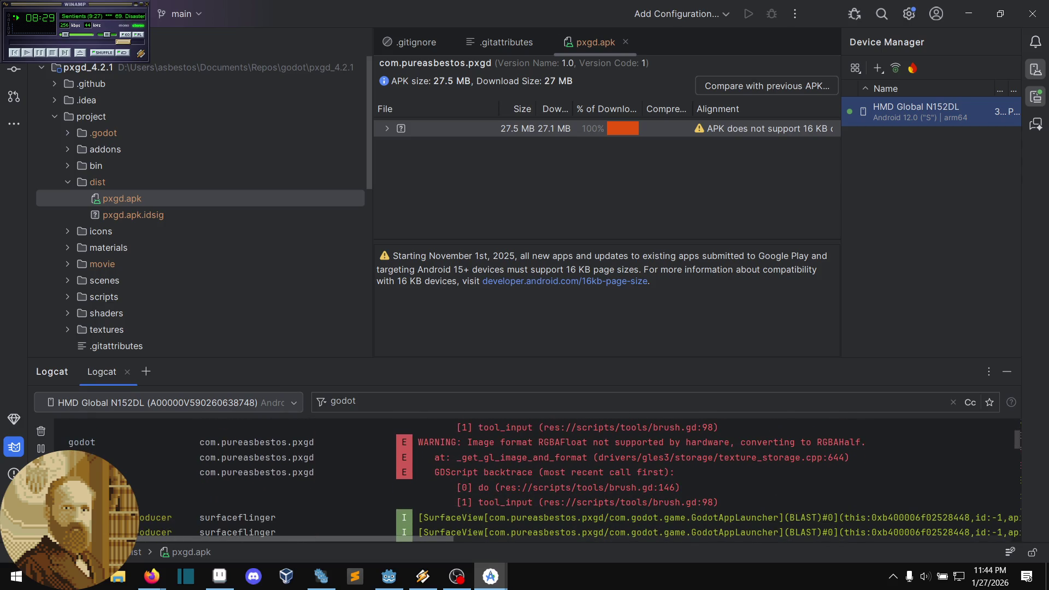
key("alt+Tab")
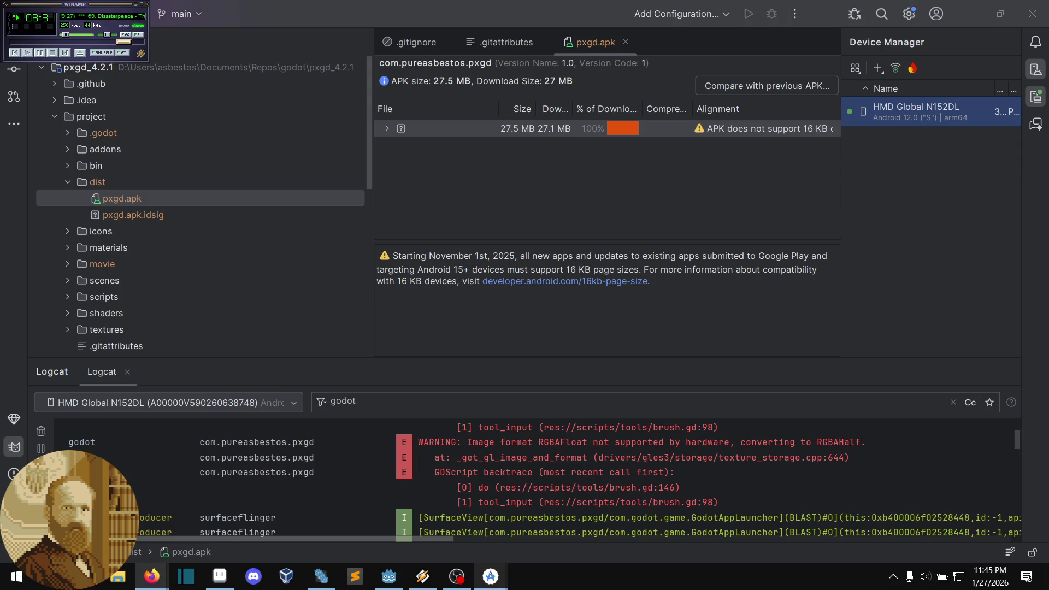